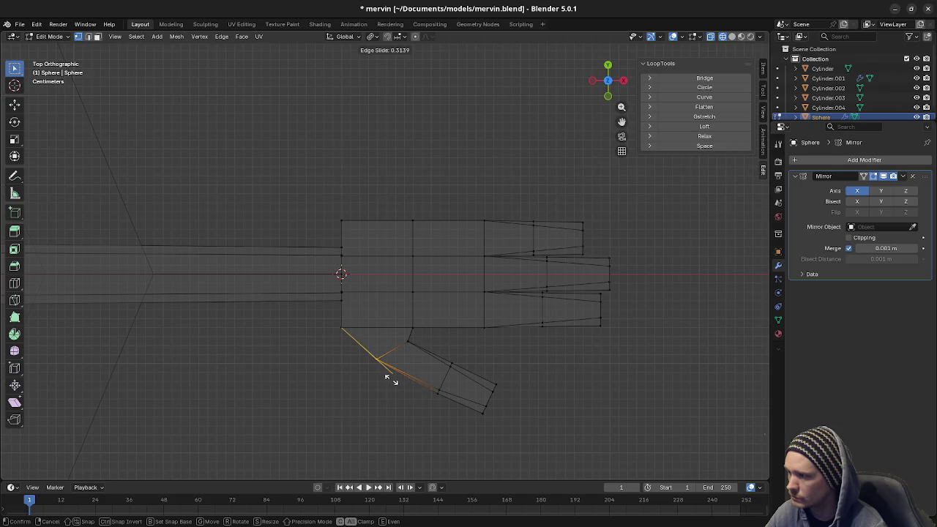
- Confirm the thumb base slide and move the thumb faces 0.01 m in X and Y
left_click(403, 383)
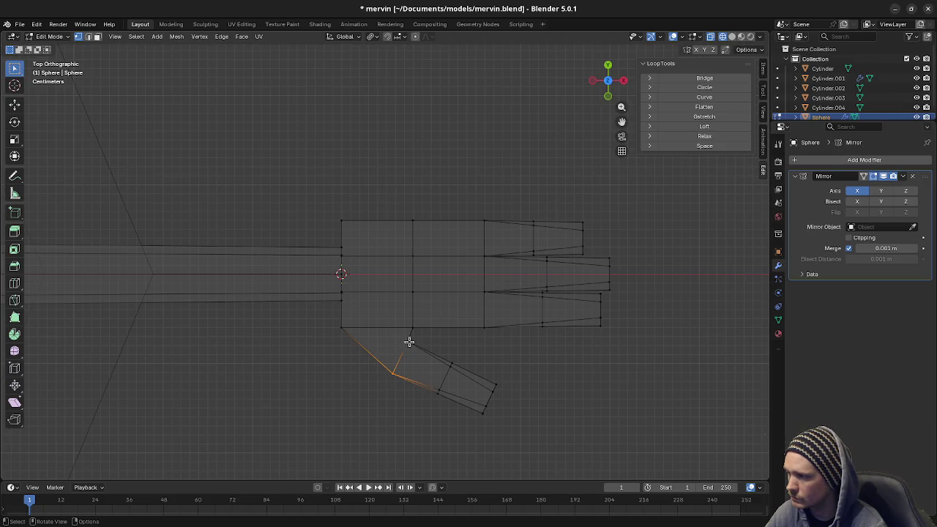
left_click_drag(383, 336, 527, 427)
key("g")
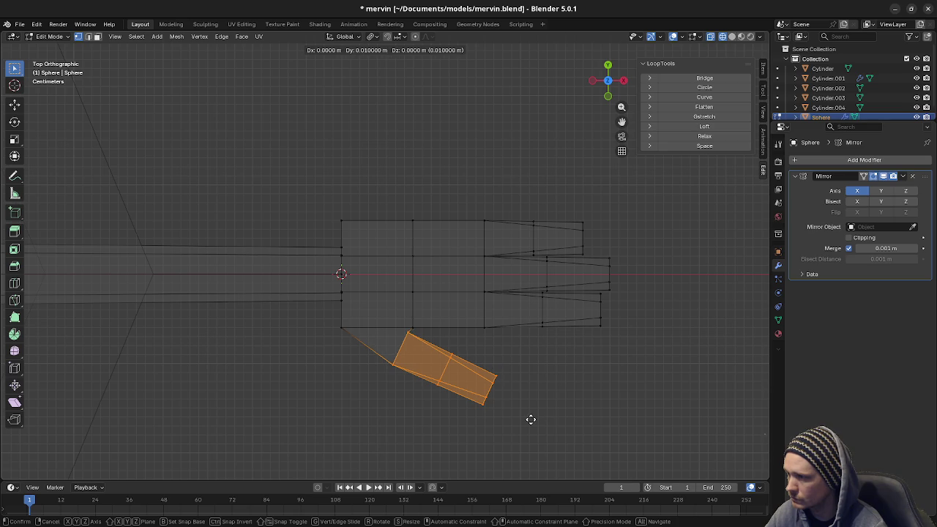
left_click(536, 420)
- Orbit into perspective to inspect the thumb from the whole body and from behind
mouse_move(510, 416)
middle_mouse_down()
mouse_move(458, 359)
mouse_move(467, 330)
mouse_move(514, 307)
mouse_move(525, 320)
mouse_move(488, 327)
mouse_move(550, 333)
mouse_move(520, 339)
mouse_move(506, 414)
middle_mouse_up()
scroll(559, 347, "down", 3)
mouse_move(525, 362)
middle_mouse_down()
mouse_move(446, 345)
mouse_move(401, 379)
mouse_move(403, 408)
mouse_move(420, 348)
mouse_move(332, 267)
mouse_move(354, 282)
mouse_move(396, 274)
middle_mouse_up()
middle_click_drag(393, 313, 403, 305)
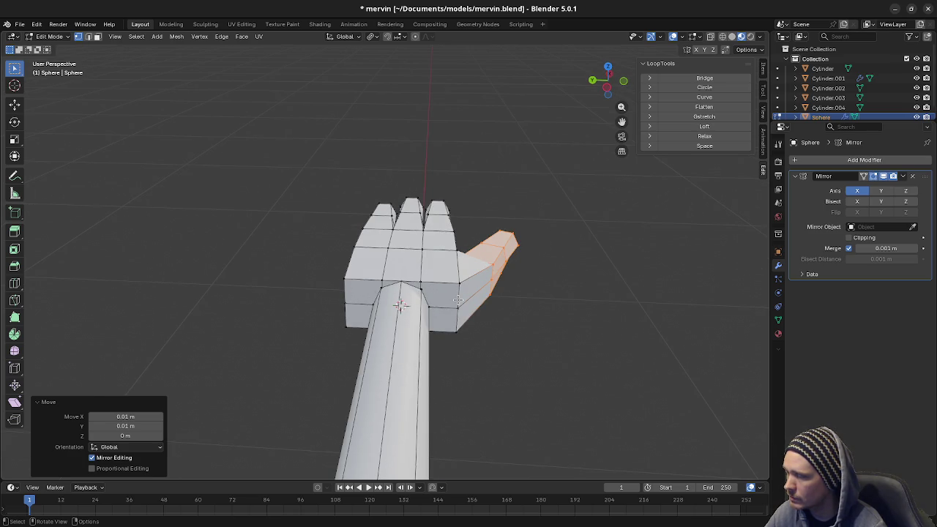
- Merge the thumb-base vertices At Last from a side view of the hand
mouse_move(450, 295)
middle_mouse_down()
mouse_move(400, 316)
mouse_move(463, 292)
middle_mouse_up()
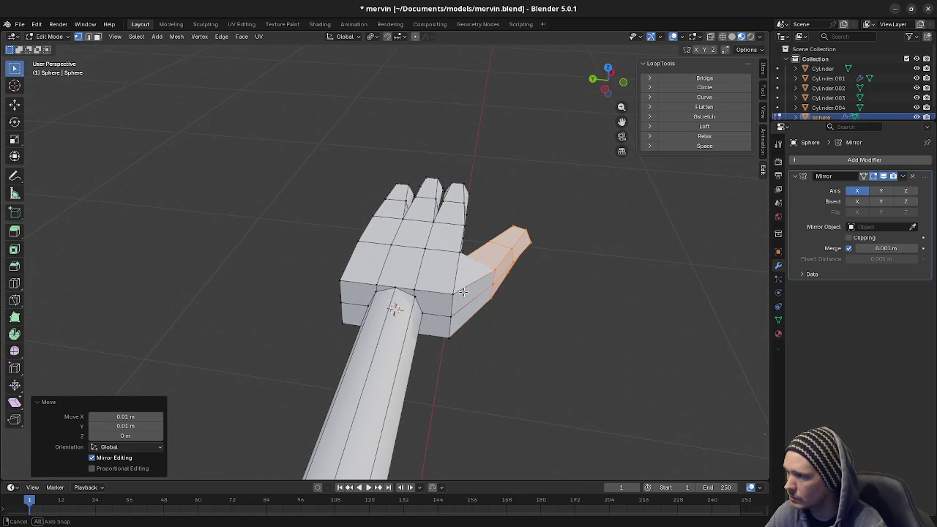
left_click(416, 291)
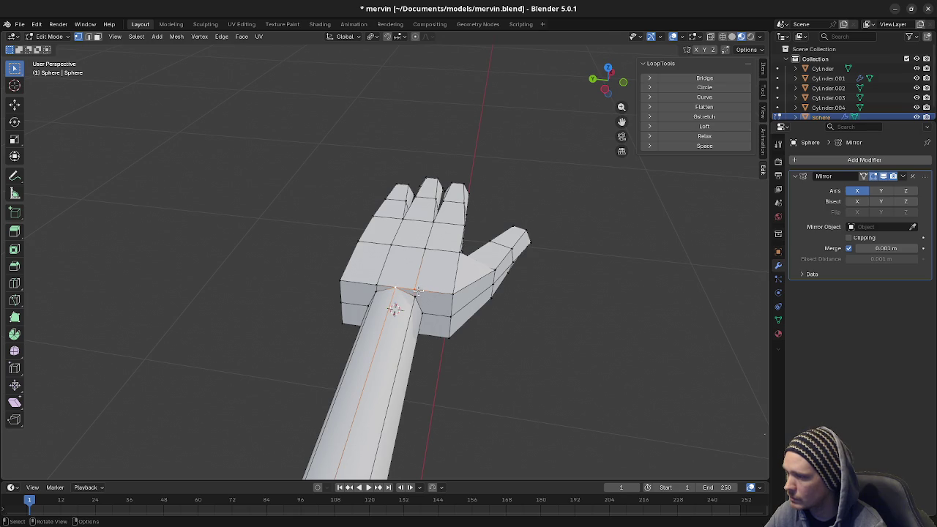
key("m")
left_click(404, 288)
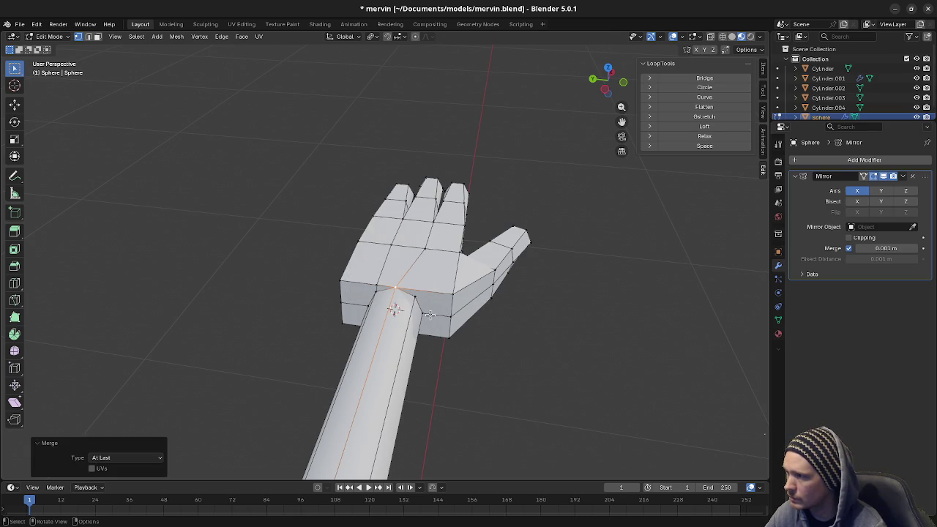
key("alt+a")
key("m")
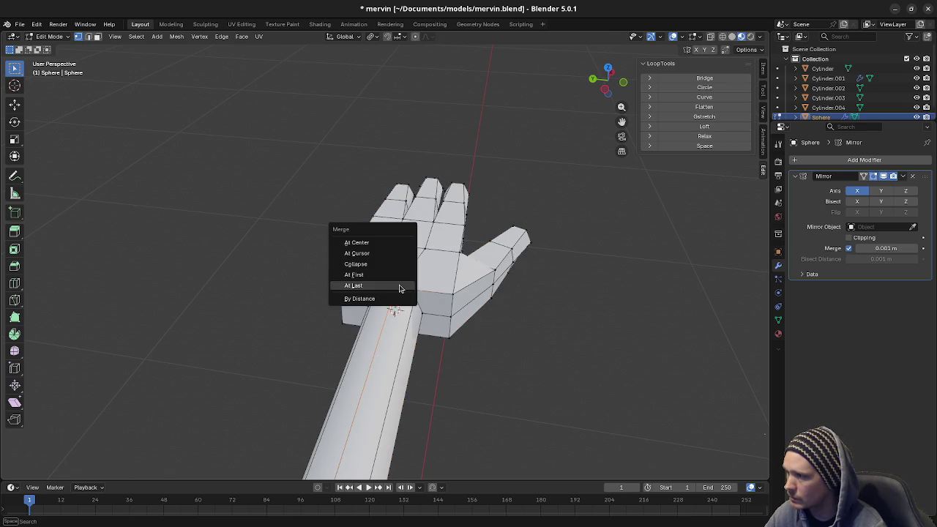
left_click(402, 287)
- Merge the stray vertices under the hand joint At Last
middle_click_drag(401, 288, 395, 284)
left_click(380, 285, "shift")
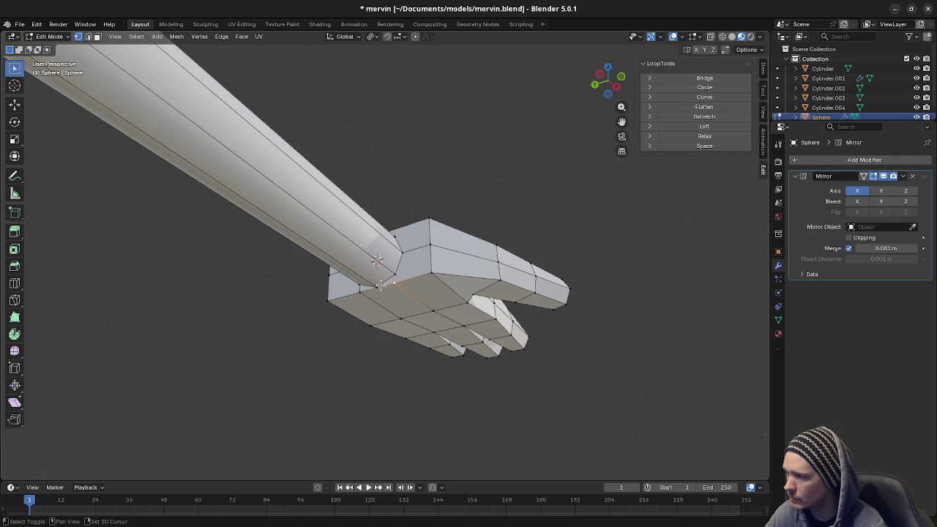
key("m")
left_click(379, 286)
left_click(374, 290)
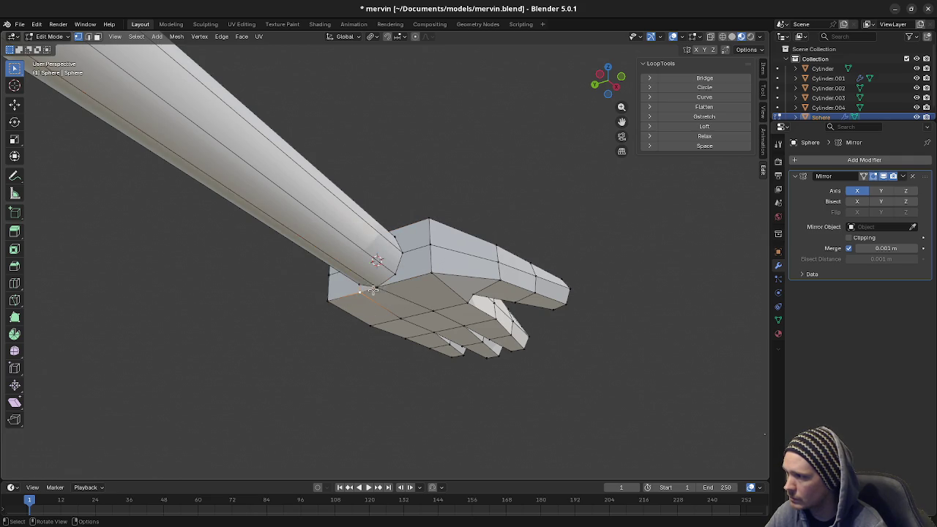
key("m")
left_click(378, 286)
- Merge vertices on the arm's lower and top edges At Last
middle_click_drag(378, 286, 438, 328)
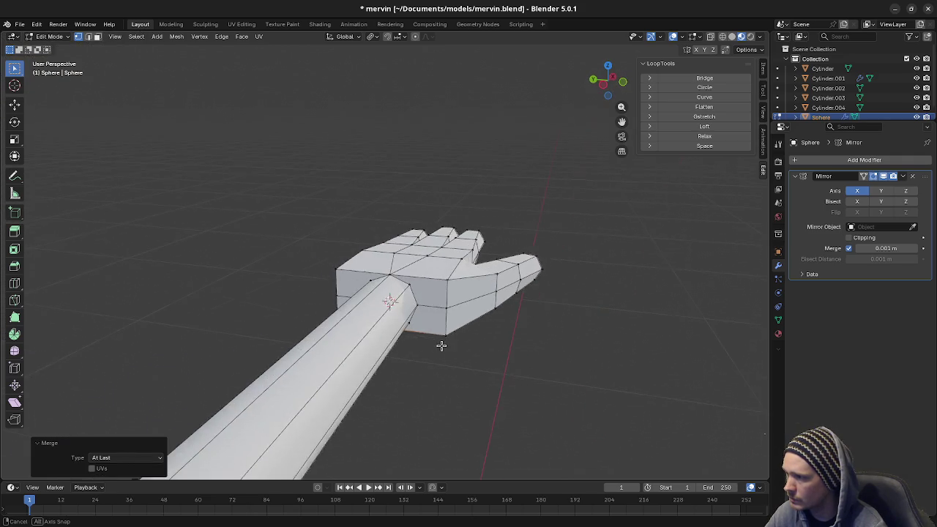
left_click(439, 328, "shift")
key("m")
left_click(407, 318)
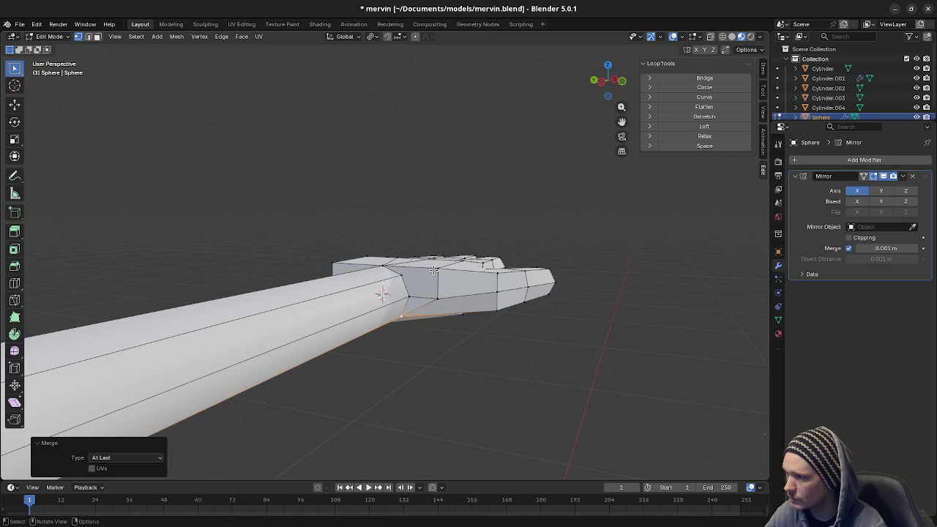
left_click(405, 276)
key("m")
left_click(402, 274)
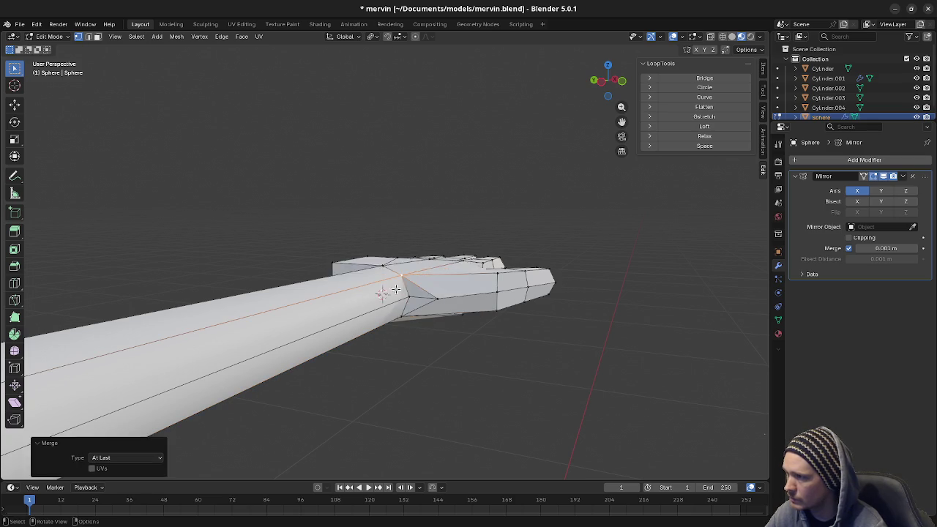
- Collapse the vertices near the thumb base into one and merge another pair below the arm
middle_click_drag(403, 275, 387, 287)
left_click(387, 286)
key("m")
left_click(391, 289)
middle_click_drag(365, 331, 415, 293)
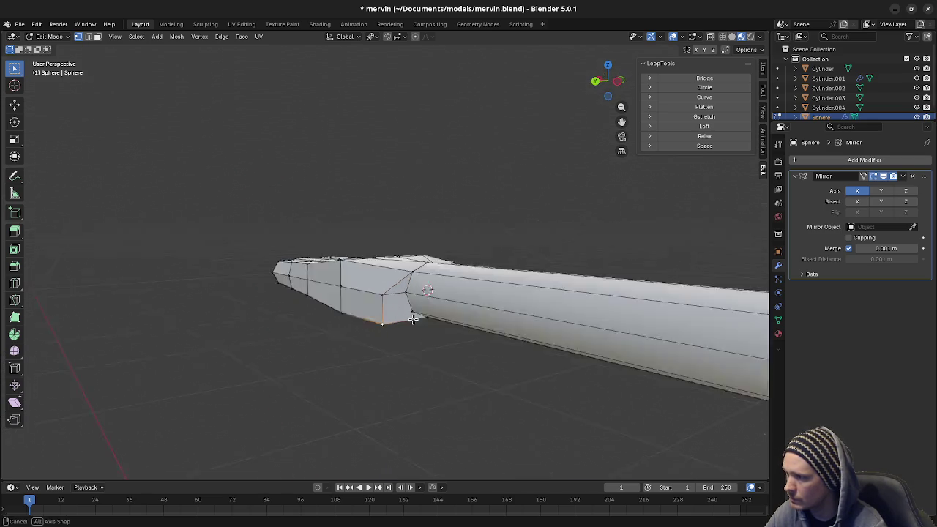
key("m")
left_click(401, 295)
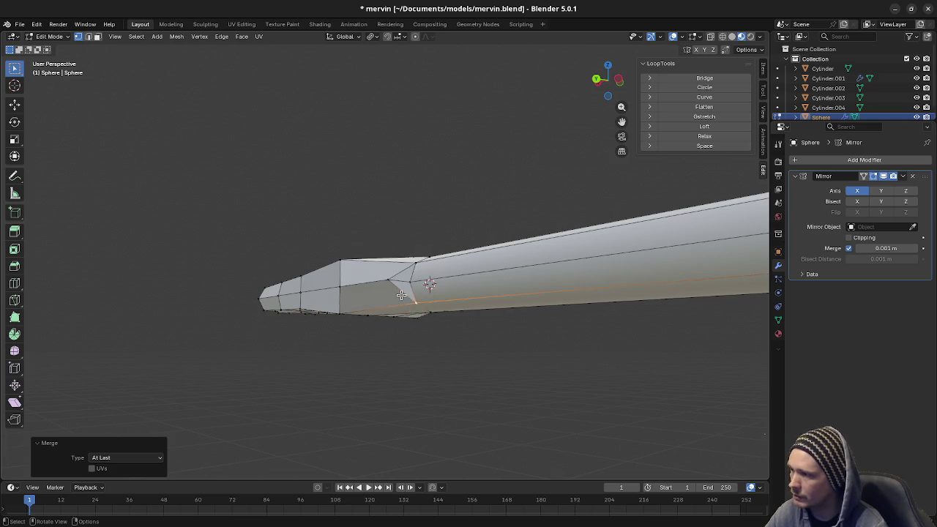
- Merge the remaining upper-edge vertices on both sides of the arm At Last
left_click(394, 282)
key("m")
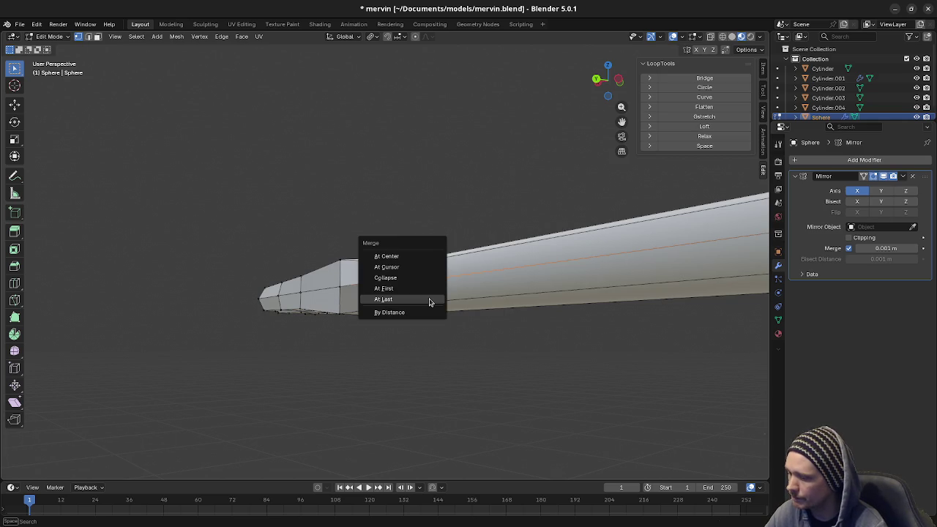
left_click(430, 301)
middle_click_drag(506, 329, 429, 331)
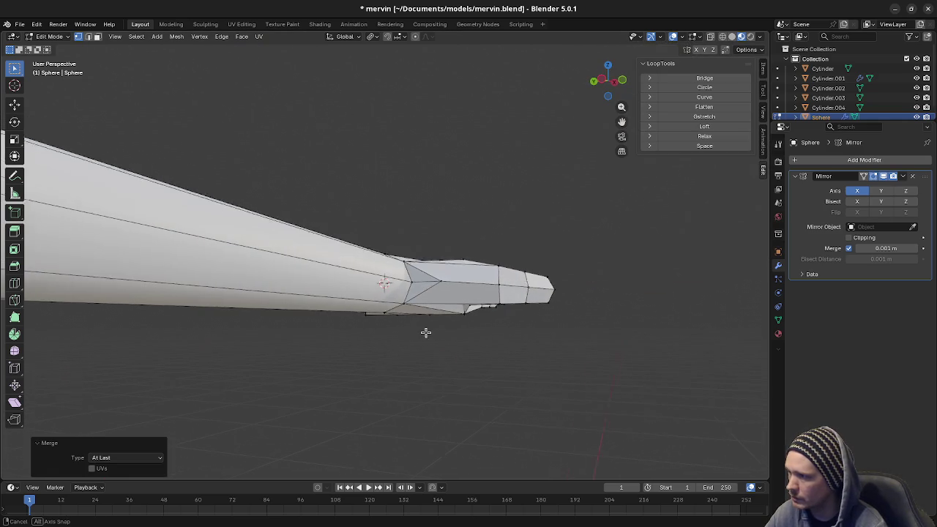
left_click(421, 280)
key("m")
left_click(435, 277)
mouse_move(435, 276)
middle_mouse_down()
mouse_move(376, 297)
mouse_move(419, 334)
mouse_move(374, 312)
middle_mouse_up()
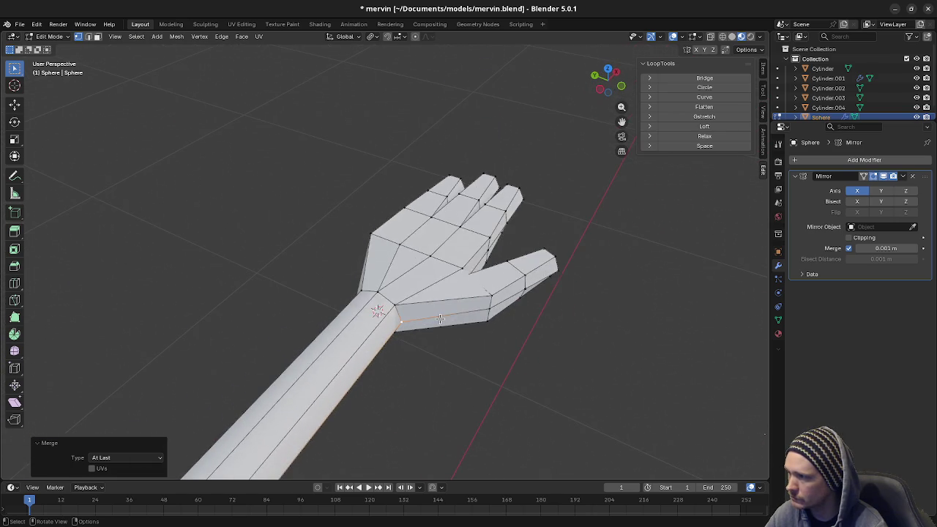
- Select the whole mesh and switch to X-ray see-through view
key("a")
key("alt+z")
scroll(379, 336, "down", 3)
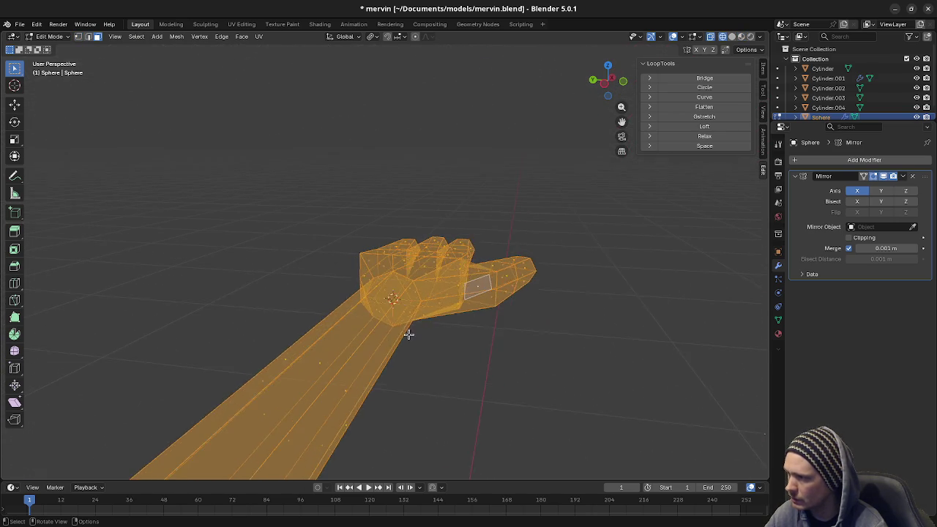
- Select an inner triangle, grow the selection, and delete those hidden faces inside the hand
scroll(408, 330, "up", 6)
mouse_move(418, 366)
middle_mouse_down()
mouse_move(444, 345)
mouse_move(388, 305)
middle_mouse_up()
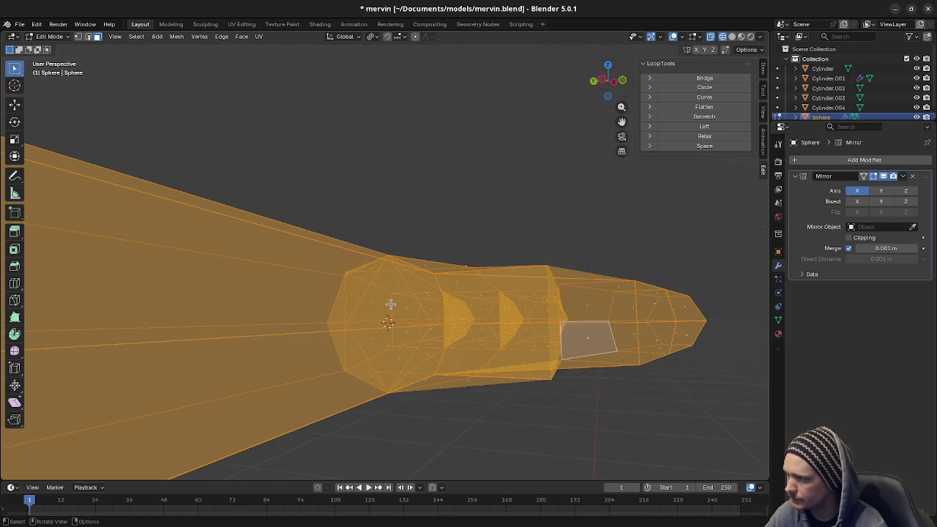
left_click(392, 312)
mouse_move(389, 349)
middle_mouse_down()
mouse_move(418, 376)
mouse_move(381, 357)
mouse_move(457, 382)
mouse_move(360, 349)
mouse_move(348, 363)
mouse_move(415, 354)
mouse_move(349, 339)
middle_mouse_up()
key("ctrl+KP_Add")
key("x")
left_click(403, 387)
- Check the result in solid shading, then return to the see-through wireframe view
key("z")
left_click(397, 410)
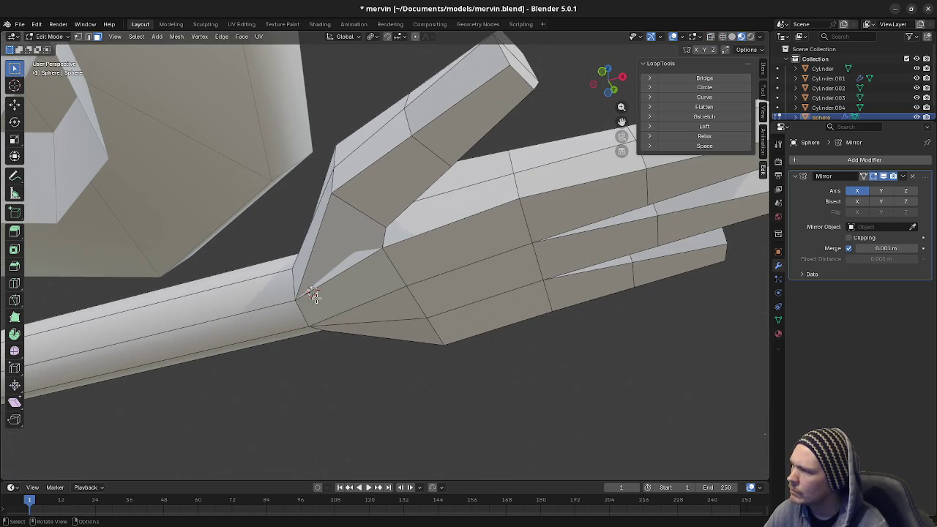
key("shift+z")
mouse_move(352, 281)
middle_mouse_down()
mouse_move(376, 292)
mouse_move(396, 332)
mouse_move(376, 339)
middle_mouse_up()
scroll(441, 350, "up", 2)
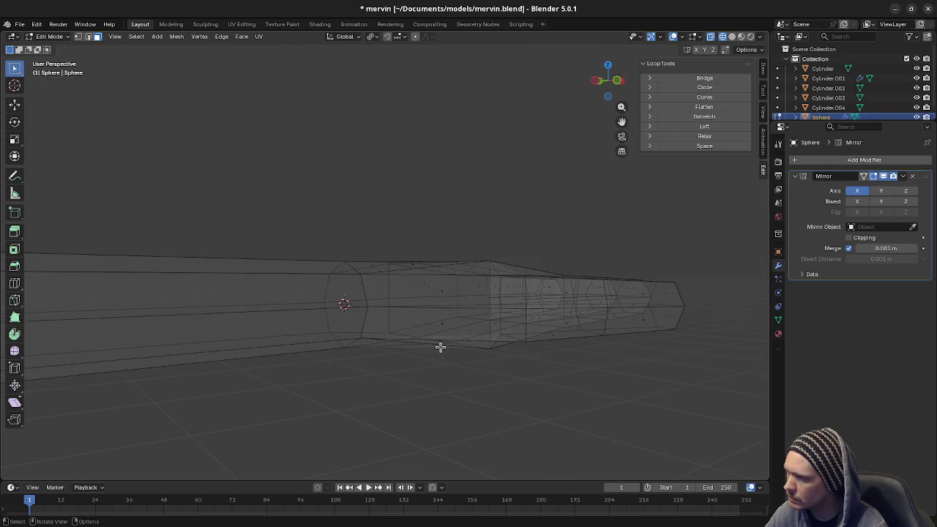
scroll(437, 341, "up", 2)
- Delete two more internal faces and switch back to solid shading
mouse_move(437, 341)
middle_mouse_down()
mouse_move(442, 382)
mouse_move(452, 353)
middle_mouse_up()
left_click(452, 385)
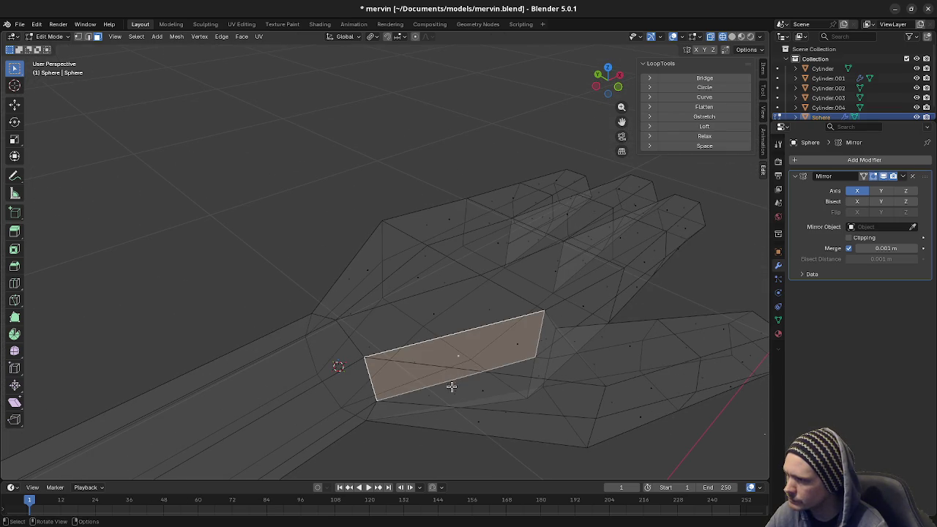
left_click(455, 395, "shift")
key("x")
left_click(460, 400)
mouse_move(460, 400)
middle_mouse_down()
mouse_move(498, 418)
mouse_move(523, 412)
mouse_move(484, 358)
mouse_move(424, 374)
mouse_move(383, 371)
mouse_move(331, 344)
middle_mouse_up()
key("z")
left_click(440, 376)
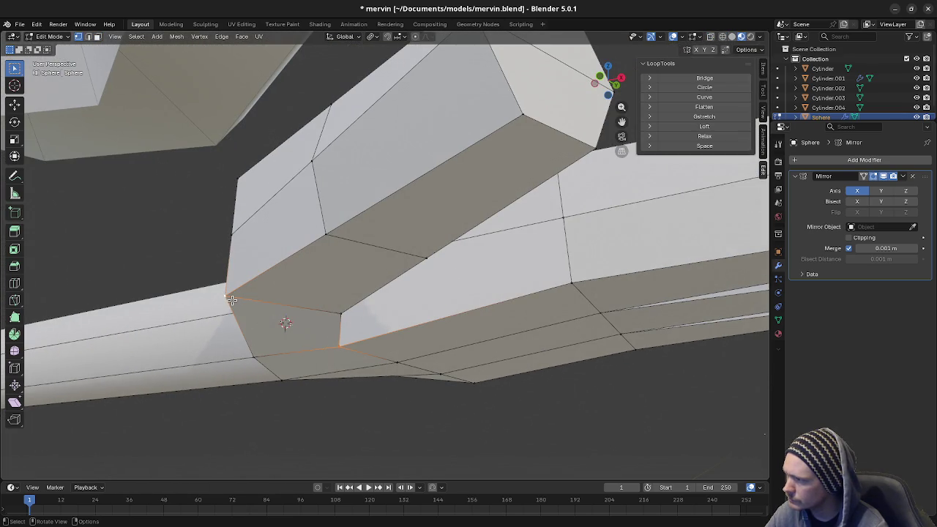
- Clear the selection and shrink the thumb-base edge loop slightly to about 0.85
key("a")
key("alt+a")
mouse_move(285, 320)
middle_mouse_down()
mouse_move(306, 315)
mouse_move(241, 324)
mouse_move(307, 318)
mouse_move(330, 360)
mouse_move(356, 345)
mouse_move(291, 343)
mouse_move(325, 372)
mouse_move(362, 363)
middle_mouse_up()
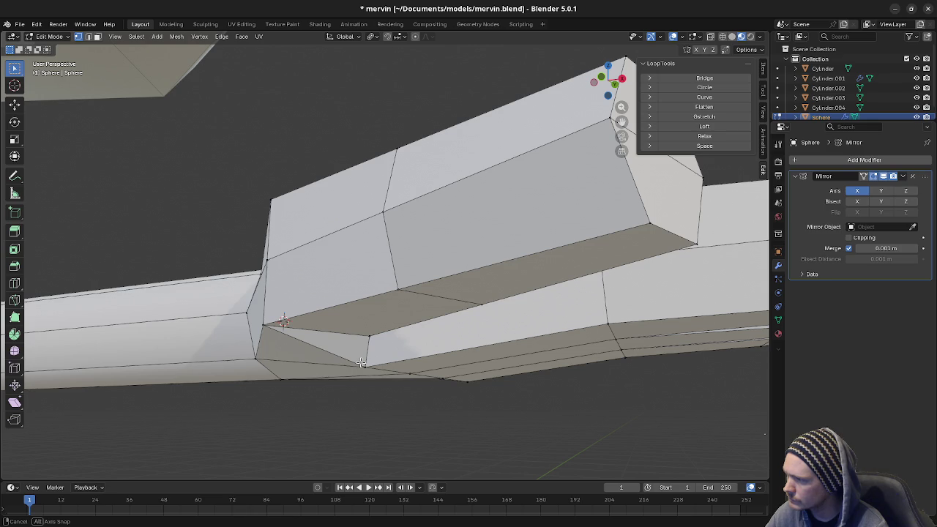
mouse_move(362, 363)
middle_mouse_down()
mouse_move(383, 341)
mouse_move(373, 356)
mouse_move(438, 333)
mouse_move(481, 339)
mouse_move(535, 300)
middle_mouse_up()
middle_click_drag(560, 341, 515, 290)
mouse_move(456, 297)
middle_mouse_down()
mouse_move(383, 352)
mouse_move(495, 356)
middle_mouse_up()
left_click(384, 351, "alt")
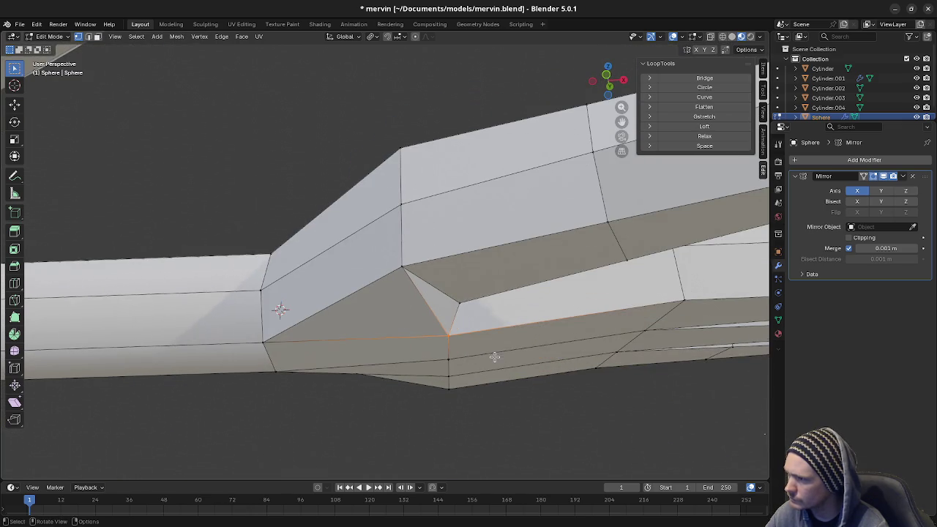
key("s")
left_click(489, 331)
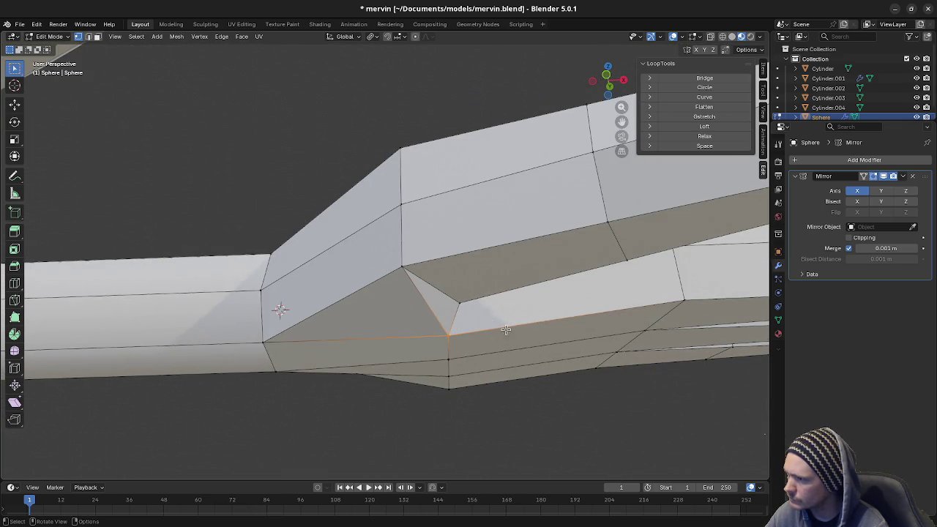
- Set the Pivot Point to Median Point, toggling X-ray on and off around it
key("alt+z")
mouse_move(462, 330)
middle_mouse_down()
mouse_move(433, 356)
mouse_move(460, 328)
mouse_move(452, 339)
middle_mouse_up()
left_click(371, 38)
left_click(377, 94)
key("alt+z")
scroll(457, 339, "up", 3)
- Scale the hand-arm edge loop down twice, to about 0.86 then 0.84
key("s")
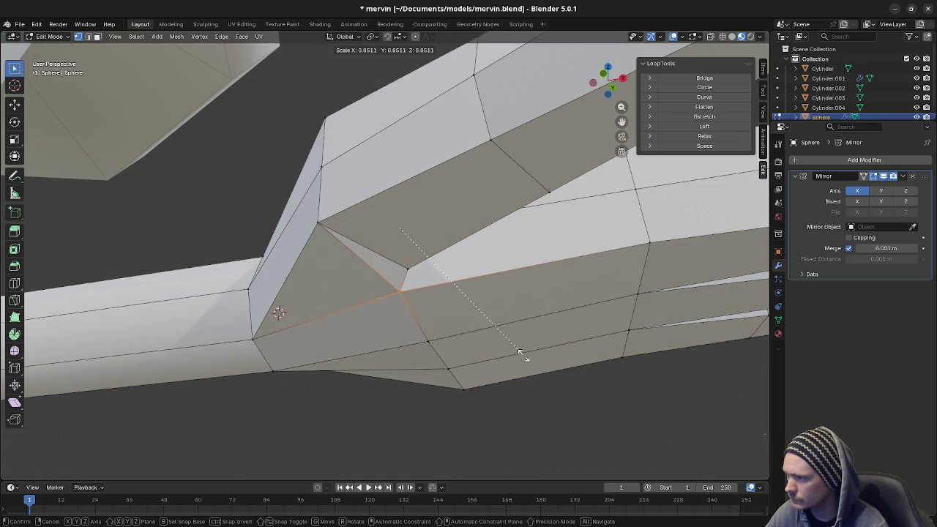
left_click(521, 355)
middle_click_drag(521, 354, 387, 349)
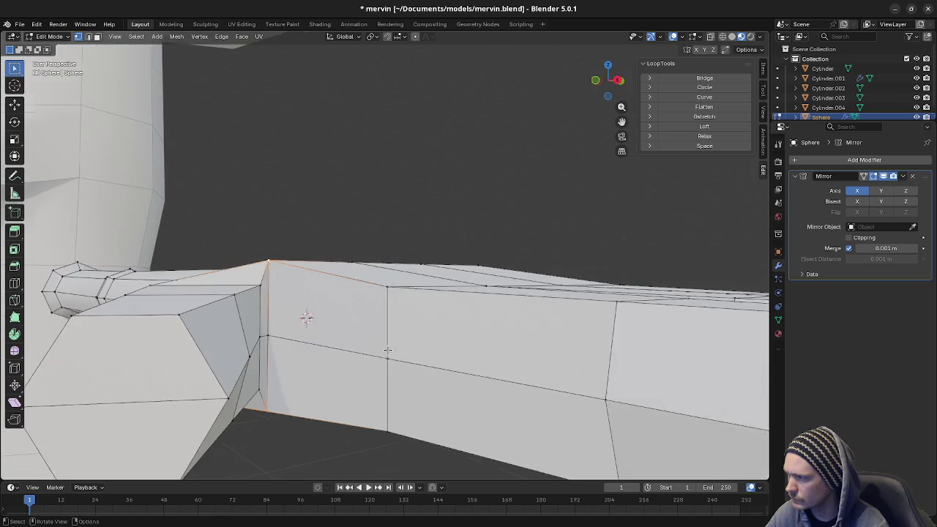
scroll(388, 349, "down", 5)
key("s")
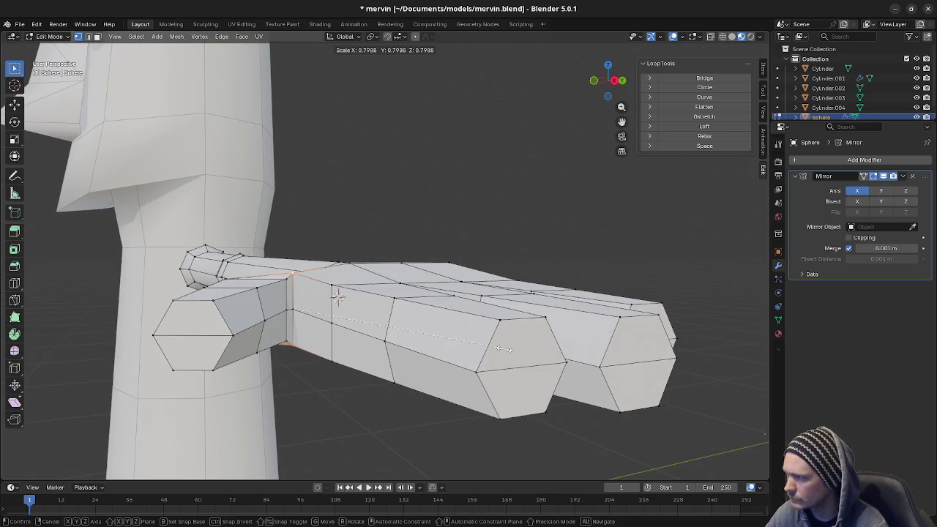
left_click(504, 349)
mouse_move(504, 349)
middle_mouse_down()
mouse_move(467, 309)
mouse_move(485, 318)
mouse_move(481, 290)
middle_mouse_up()
mouse_move(449, 263)
middle_mouse_down()
mouse_move(469, 338)
mouse_move(440, 337)
mouse_move(422, 356)
mouse_move(468, 348)
middle_mouse_up()
- Flatten the edge loop to 0.8 along Z
key("s")
key("z")
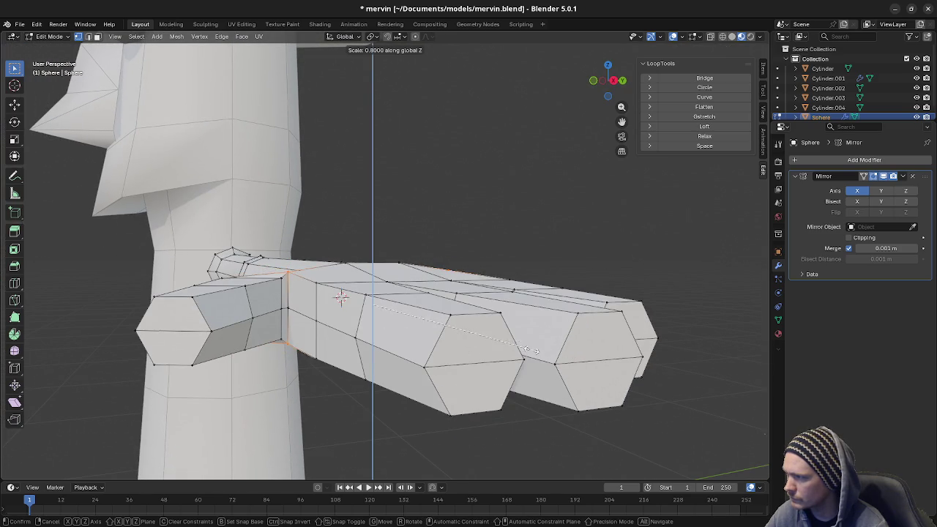
left_click(529, 350)
mouse_move(530, 350)
middle_mouse_down()
mouse_move(541, 331)
mouse_move(549, 381)
middle_mouse_up()
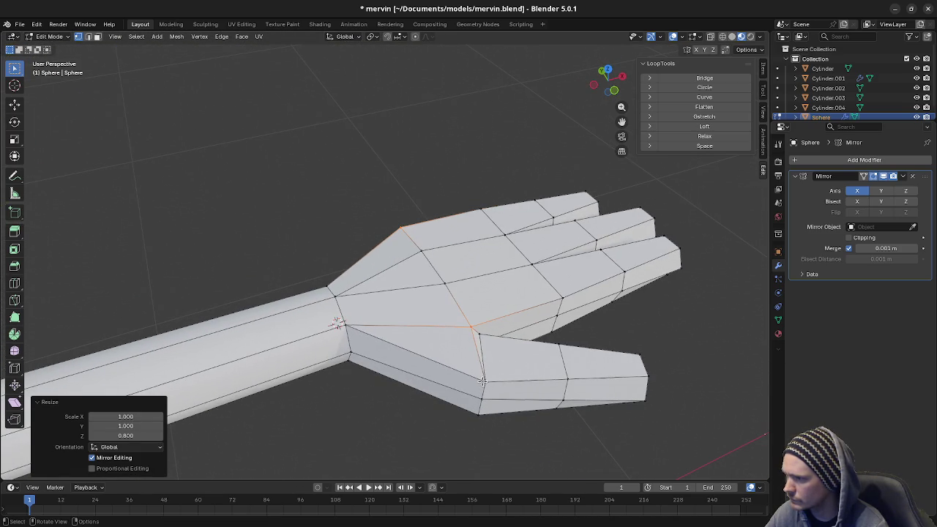
- Edge-slide the loop along the thumb's outer side by 0.100, checking it in Top view
left_click(484, 383, "alt")
key("g")
key("g")
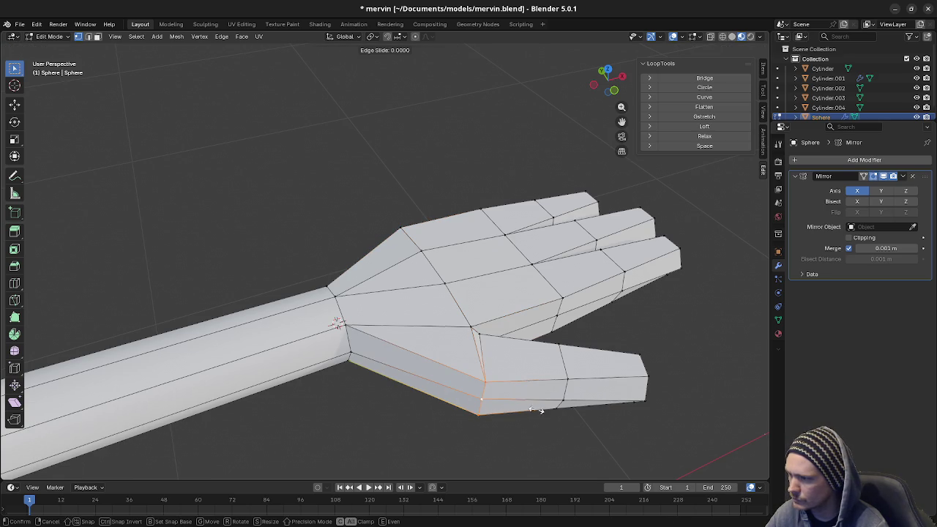
left_click(525, 408)
key("KP_7")
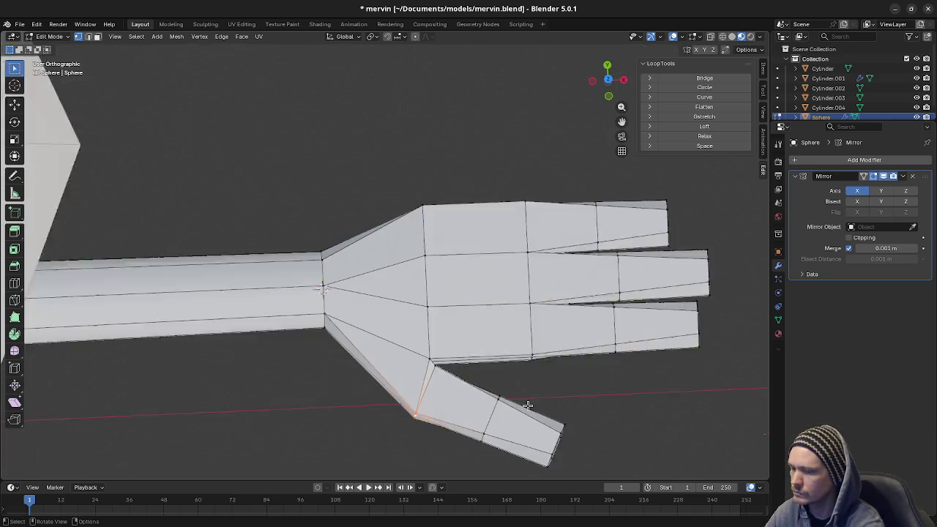
key("g")
key("g")
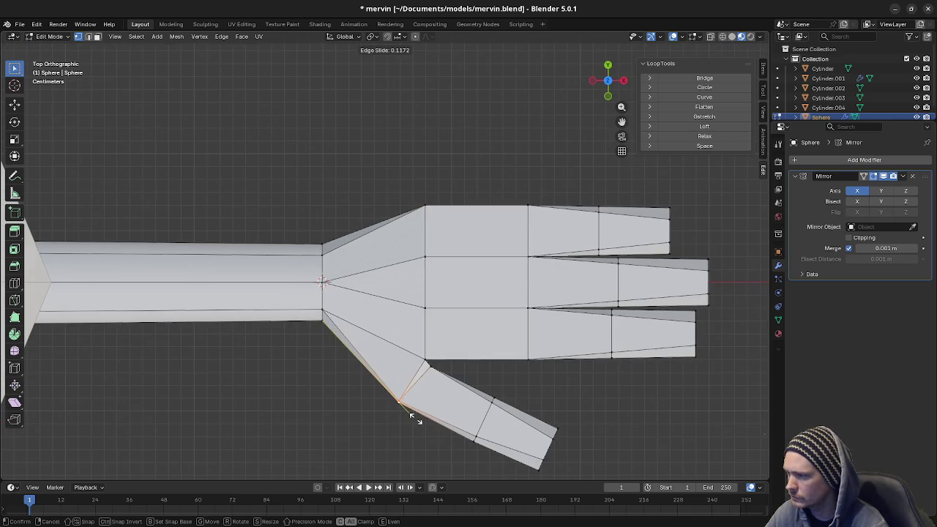
left_click(411, 418)
mouse_move(465, 378)
middle_mouse_down()
mouse_move(564, 315)
mouse_move(567, 329)
mouse_move(380, 336)
middle_mouse_up()
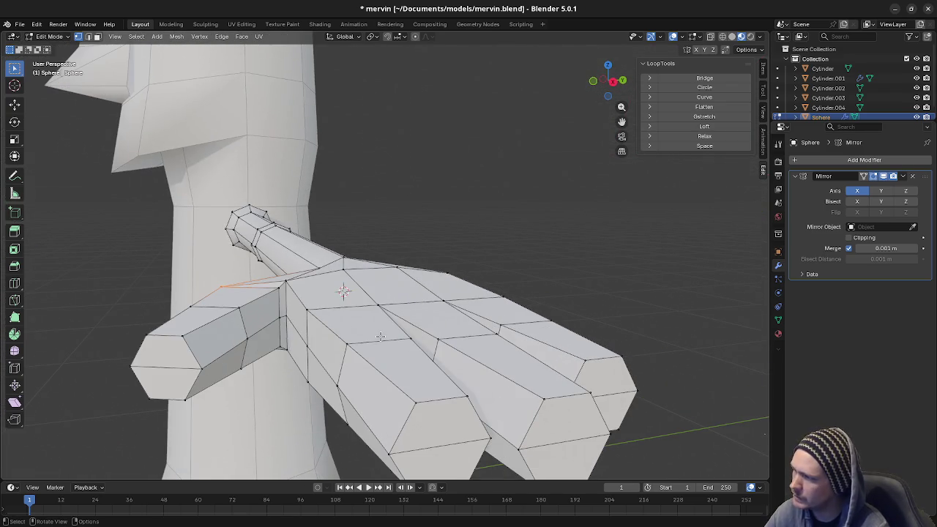
- Slide a palm vertex along its edge and confirm a small vertical move of the selection
key("g")
key("g")
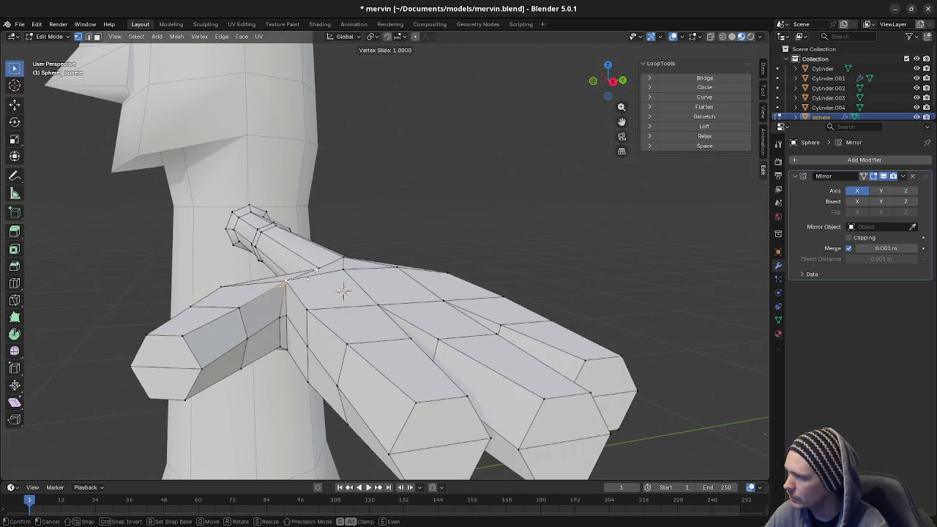
left_click(287, 289)
mouse_move(287, 290)
middle_mouse_down()
mouse_move(276, 328)
mouse_move(393, 331)
mouse_move(335, 314)
mouse_move(324, 299)
mouse_move(284, 313)
mouse_move(298, 339)
mouse_move(295, 372)
mouse_move(383, 345)
mouse_move(369, 349)
mouse_move(398, 393)
mouse_move(435, 383)
mouse_move(382, 355)
mouse_move(377, 292)
mouse_move(418, 324)
mouse_move(393, 313)
mouse_move(398, 338)
mouse_move(383, 361)
mouse_move(391, 355)
middle_mouse_up()
key("ctrl+z")
key("ctrl+shift+z")
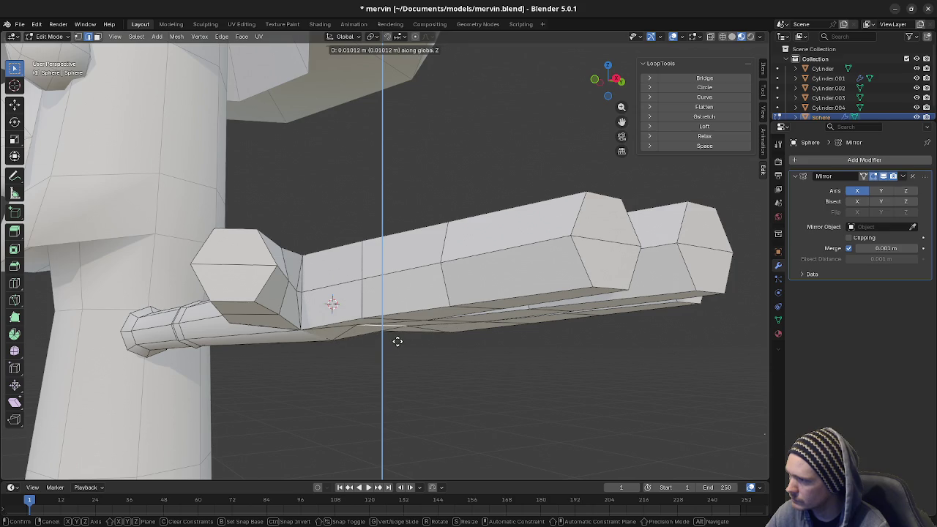
left_click(397, 341)
mouse_move(398, 341)
middle_mouse_down()
mouse_move(278, 335)
mouse_move(350, 318)
mouse_move(395, 359)
middle_mouse_up()
- Vertex-slide a palm vertex near the thumb, then slide it again along its edges
left_click(395, 359)
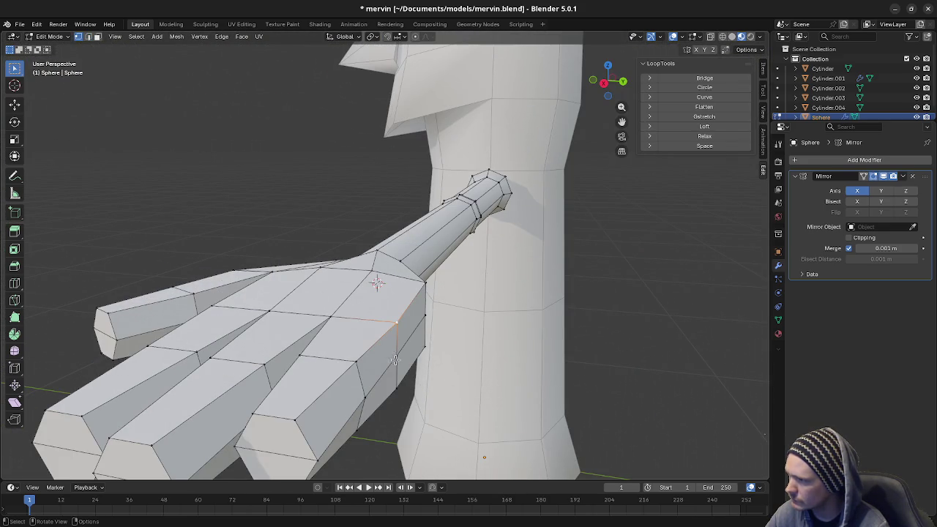
key("shift+v")
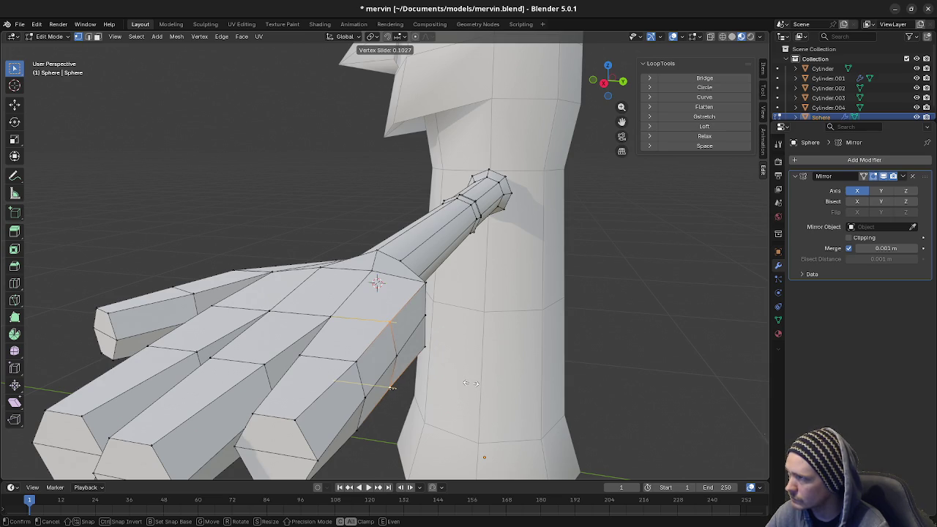
left_click(471, 383)
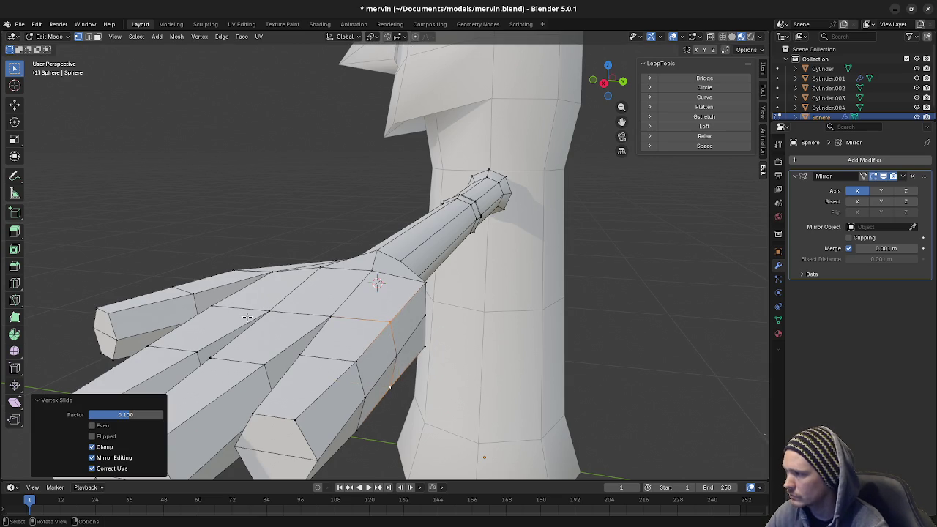
middle_click_drag(248, 316, 313, 331)
key("g")
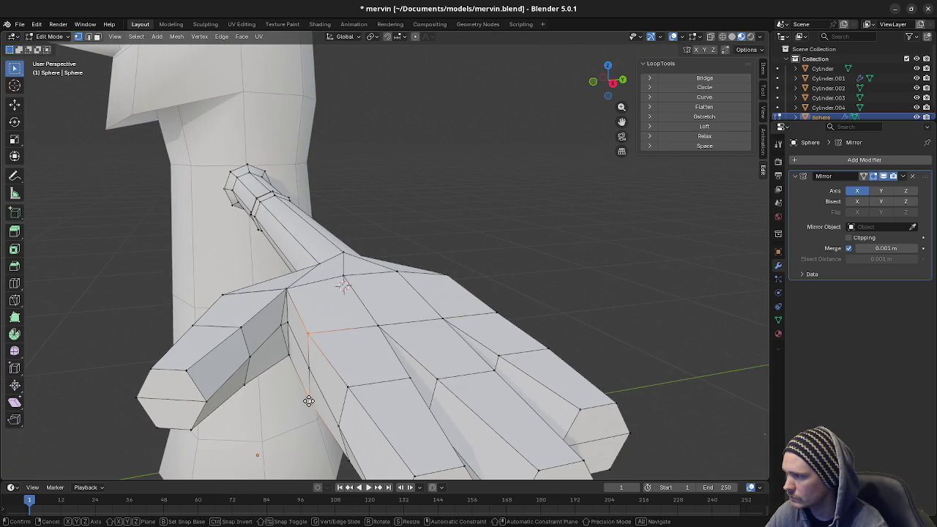
key("g")
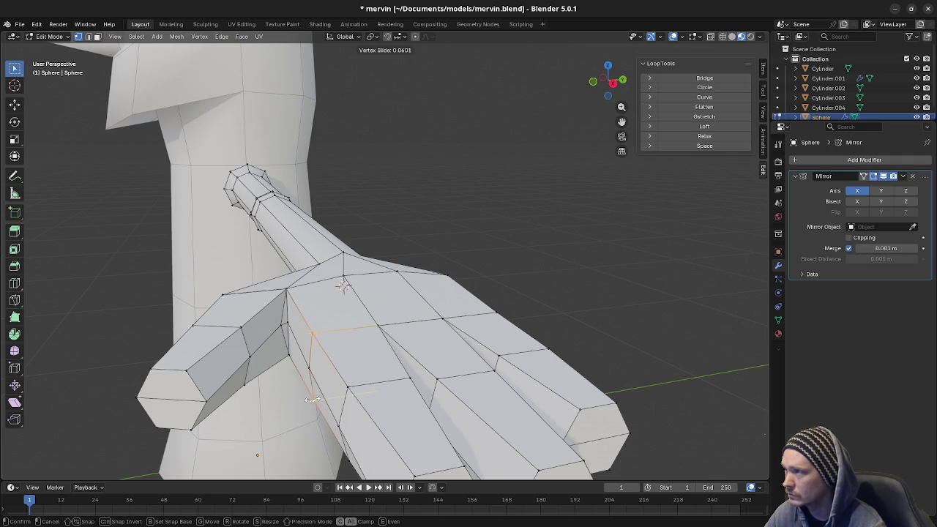
type("0.1")
left_click(338, 397)
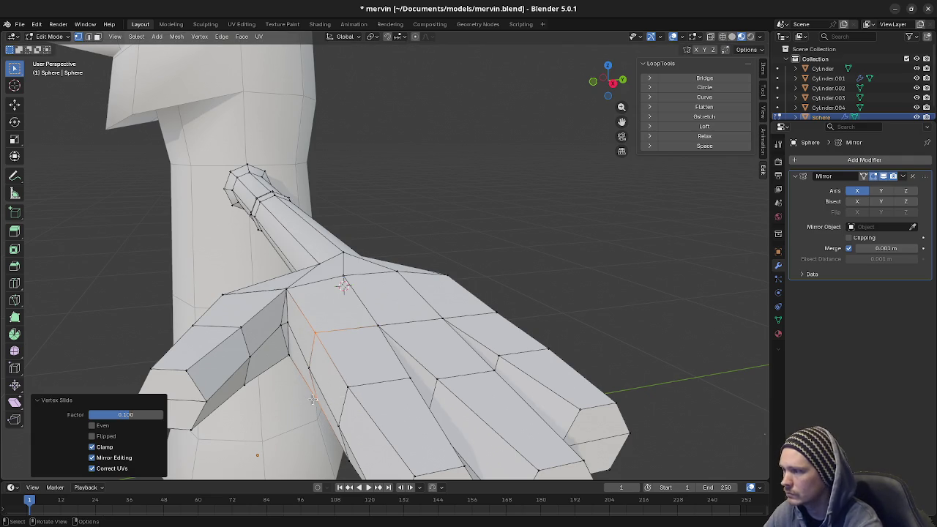
mouse_move(338, 398)
middle_mouse_down()
mouse_move(517, 376)
mouse_move(483, 398)
mouse_move(551, 369)
mouse_move(522, 331)
mouse_move(477, 320)
mouse_move(327, 347)
mouse_move(329, 335)
mouse_move(390, 310)
mouse_move(446, 307)
mouse_move(362, 310)
mouse_move(328, 299)
mouse_move(395, 302)
mouse_move(426, 291)
middle_mouse_up()
- Slide the vertex once more and move the selection 0.004 m along global Z
key("shift+v")
key("g")
key("z")
left_click(398, 298)
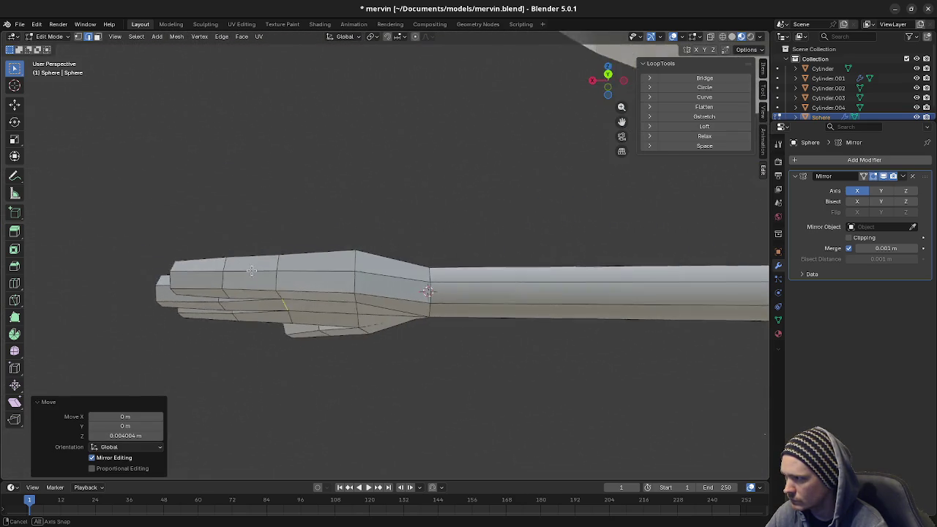
- Viewing the hand from below, vertex-slide the thumb-base vertex along its edge
mouse_move(260, 282)
middle_mouse_down()
mouse_move(286, 290)
mouse_move(274, 284)
middle_mouse_up()
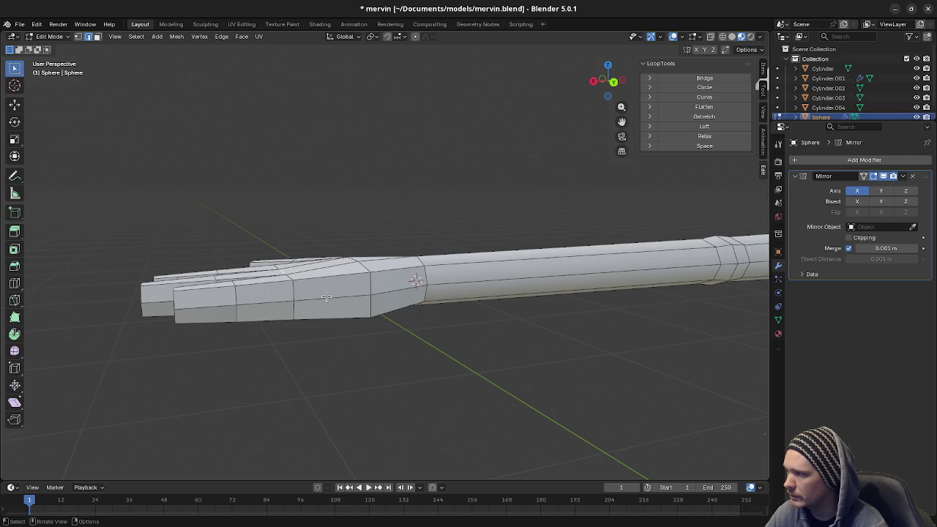
scroll(327, 296, "down", 4)
scroll(429, 318, "down", 3)
scroll(429, 318, "down", 2)
middle_click_drag(429, 318, 369, 310)
scroll(369, 310, "down", 3)
scroll(360, 315, "up", 4)
scroll(360, 315, "up", 3)
scroll(491, 339, "up", 2)
mouse_move(491, 339)
middle_mouse_down()
mouse_move(470, 262)
mouse_move(495, 370)
mouse_move(443, 334)
mouse_move(377, 326)
middle_mouse_up()
left_click(375, 320, "alt")
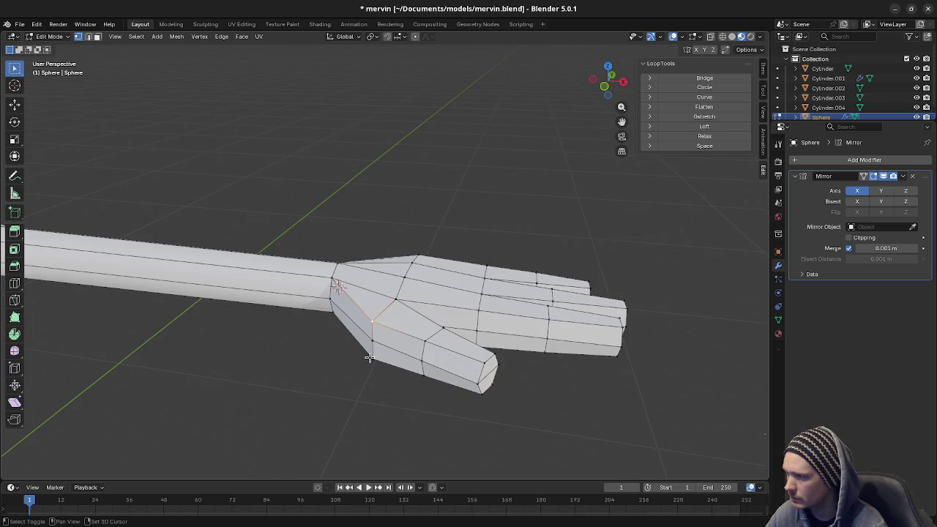
key("shift+v")
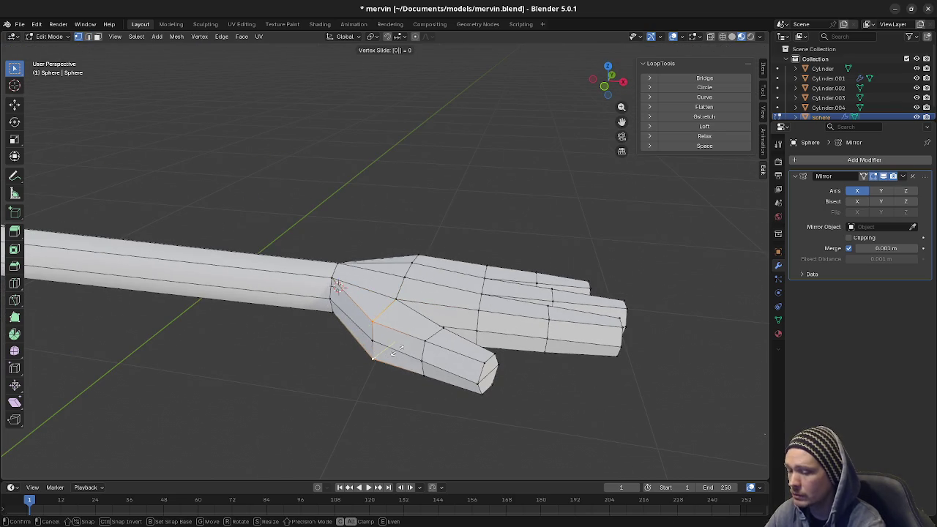
left_click(437, 328)
mouse_move(437, 329)
middle_mouse_down()
mouse_move(394, 305)
mouse_move(437, 327)
mouse_move(461, 290)
mouse_move(439, 259)
mouse_move(561, 310)
mouse_move(482, 271)
mouse_move(467, 294)
middle_mouse_up()
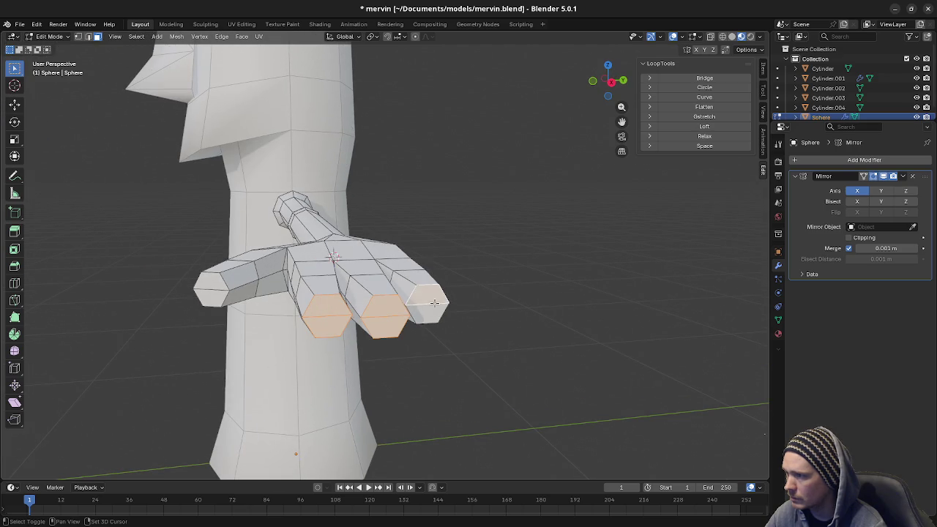
- Scale the selected fingertip faces down to 0.9 so the fingers taper
left_click(371, 36)
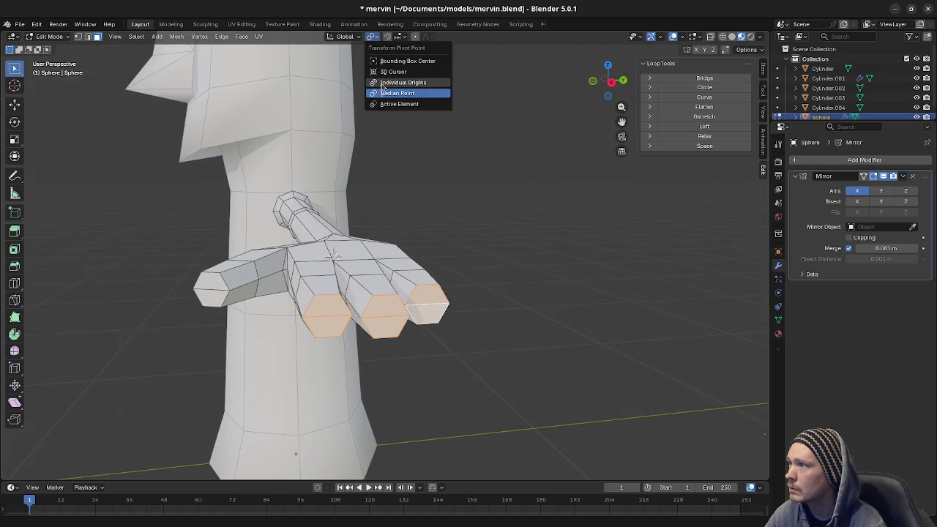
middle_click_drag(479, 323, 611, 353)
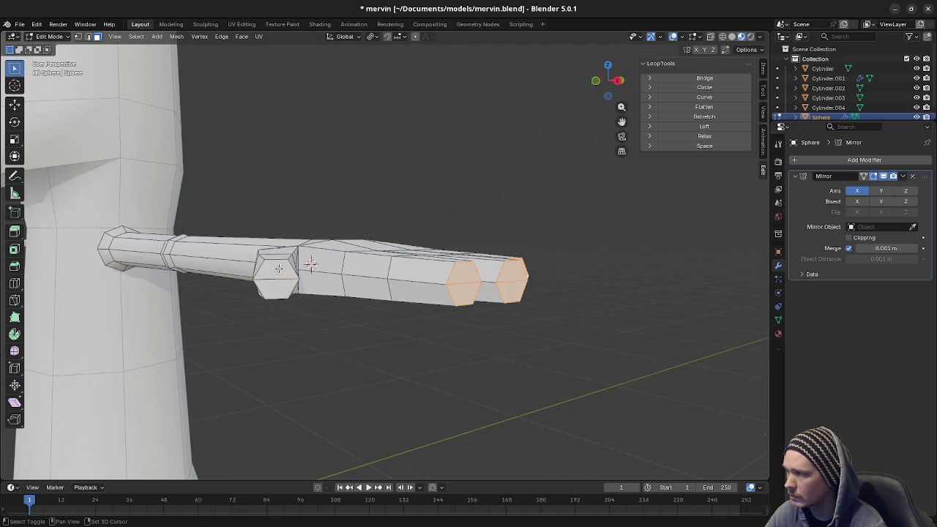
key("s")
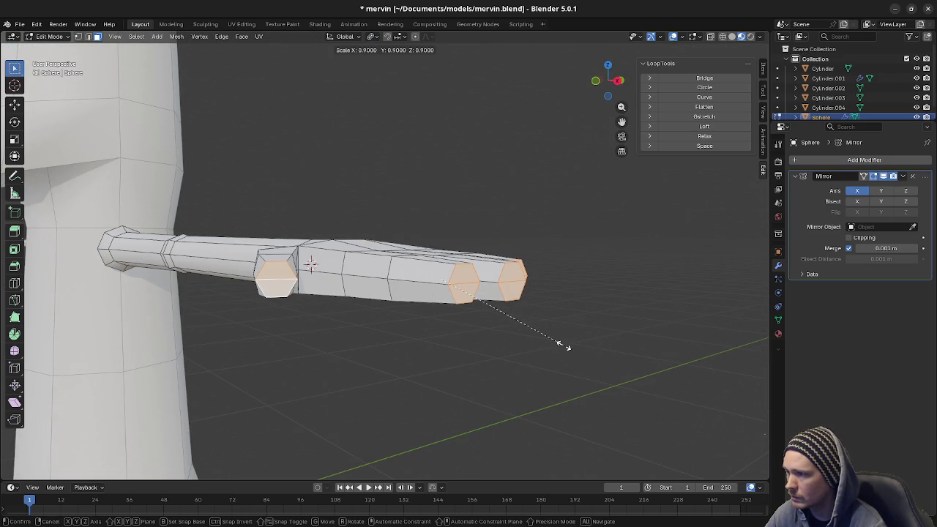
left_click(560, 344)
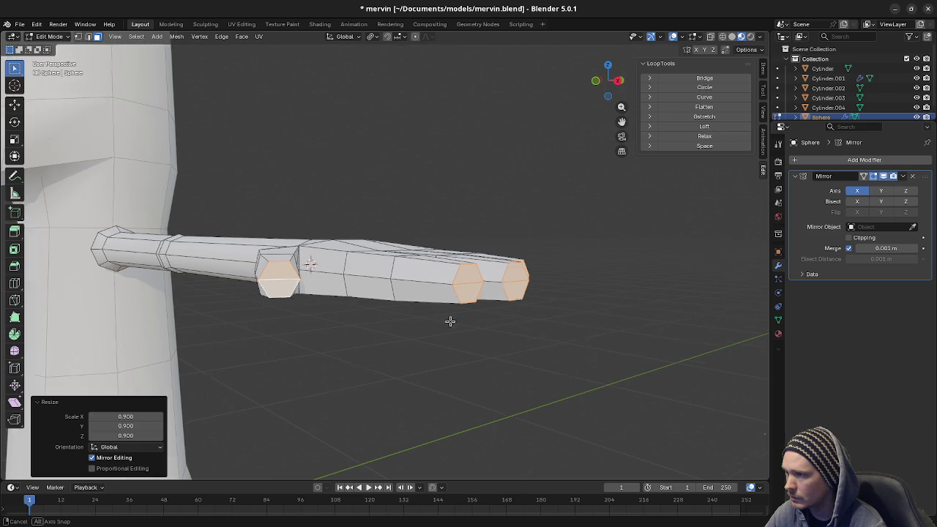
- Orbit and zoom out to frame the whole mushroom character
middle_click_drag(449, 318, 496, 339)
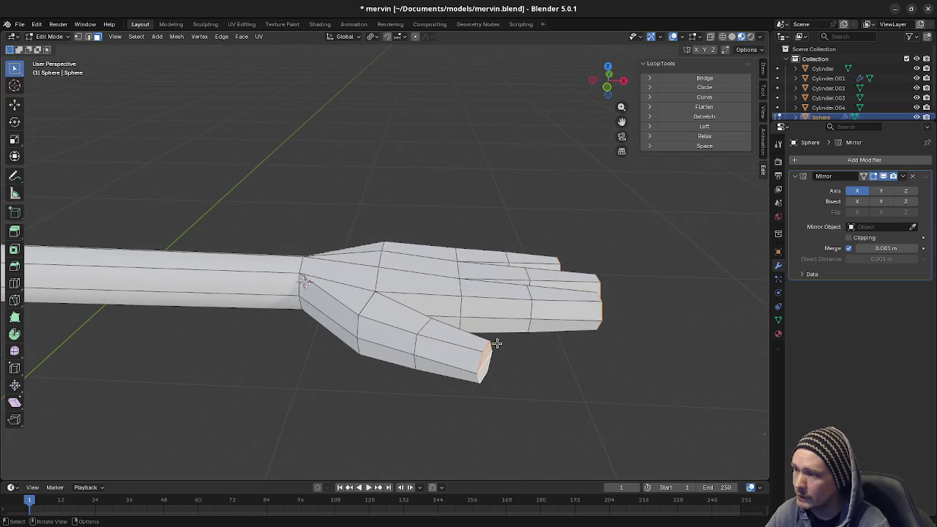
mouse_move(510, 338)
middle_mouse_down()
mouse_move(441, 306)
mouse_move(464, 282)
mouse_move(430, 310)
mouse_move(267, 349)
mouse_move(268, 360)
mouse_move(391, 347)
mouse_move(421, 327)
middle_mouse_up()
scroll(429, 310, "down", 6)
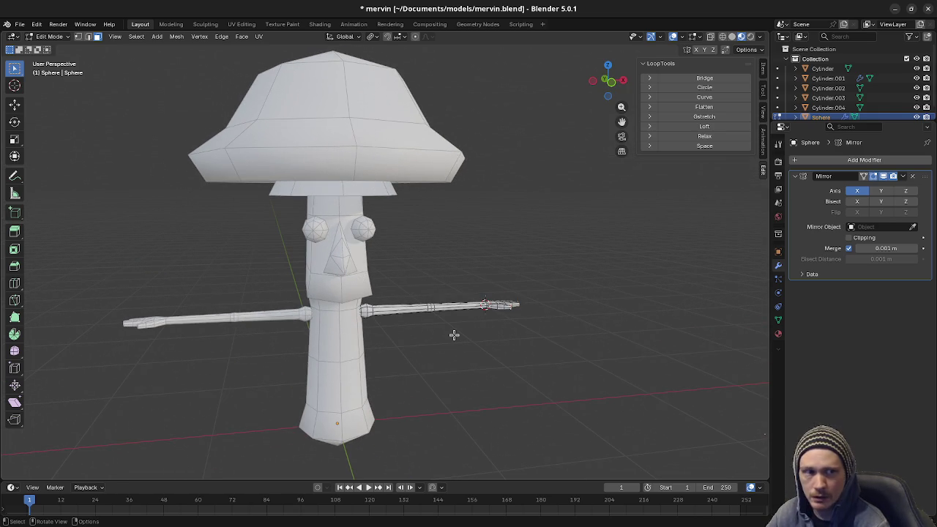
mouse_move(488, 368)
middle_mouse_down()
mouse_move(433, 359)
mouse_move(455, 284)
mouse_move(439, 329)
mouse_move(405, 299)
mouse_move(397, 320)
middle_mouse_up()
- In front wireframe view, enlarge the arm's middle edge loop to 1.1
scroll(439, 329, "up", 3)
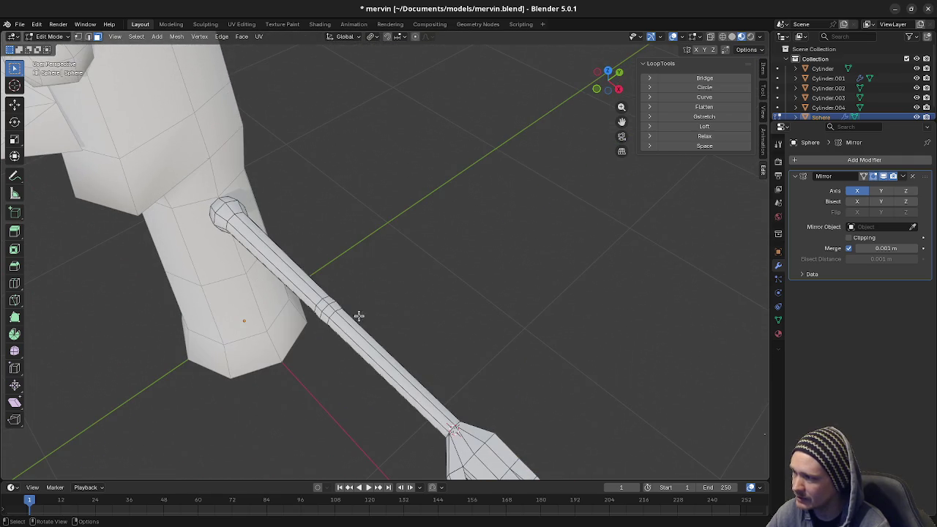
mouse_move(426, 370)
middle_mouse_down("shift")
mouse_move(495, 366)
mouse_move(468, 340)
middle_mouse_up("shift")
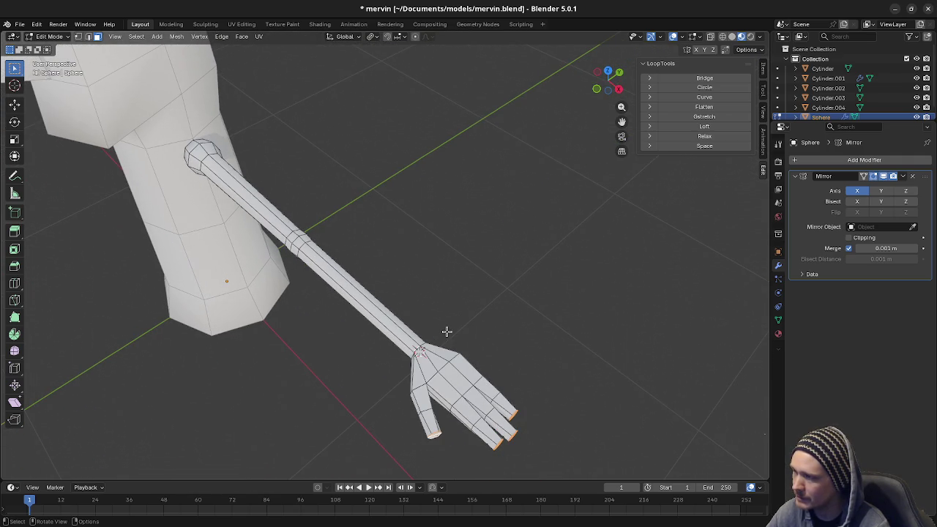
middle_click_drag(297, 301, 343, 290)
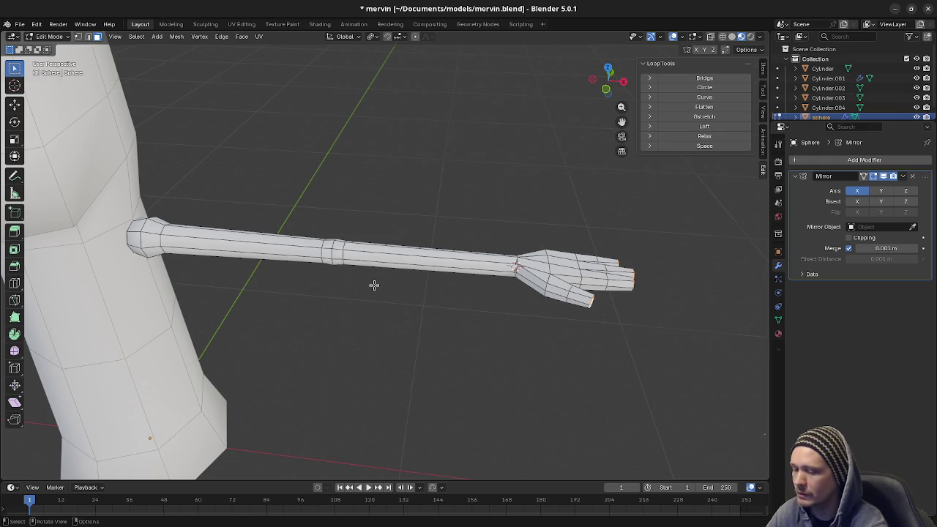
key("KP_3")
key("KP_1")
key("z")
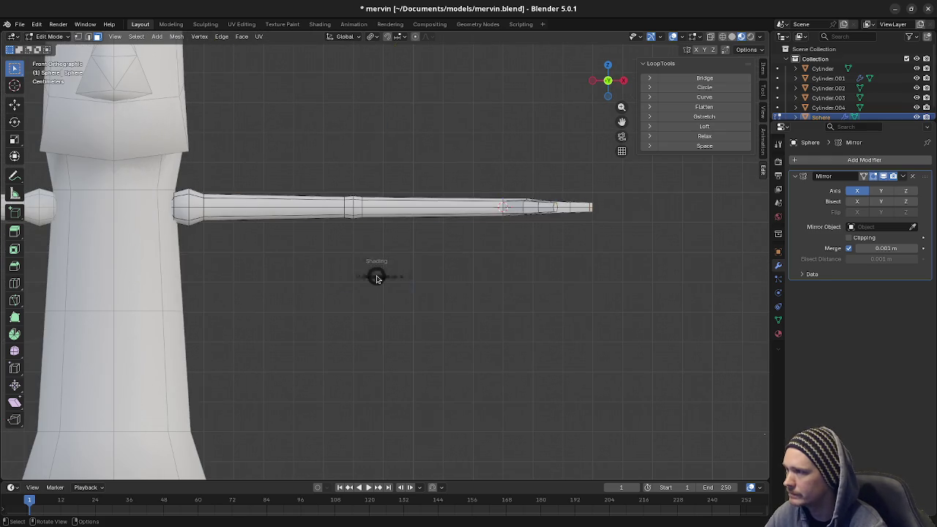
left_click(323, 275)
left_click_drag(317, 170, 370, 224)
key("s")
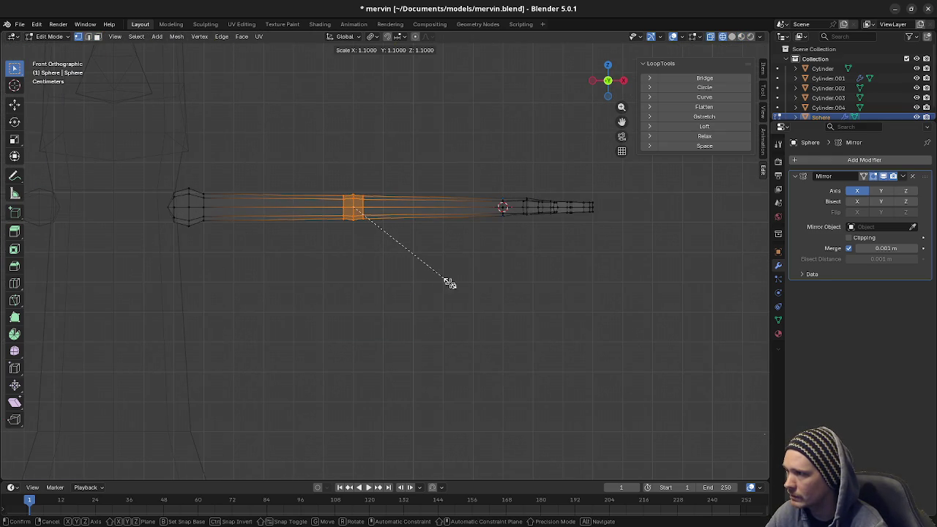
left_click(449, 284)
- Stretch the outer part of the arm by 1.2 along the X axis
left_click_drag(316, 153, 660, 282)
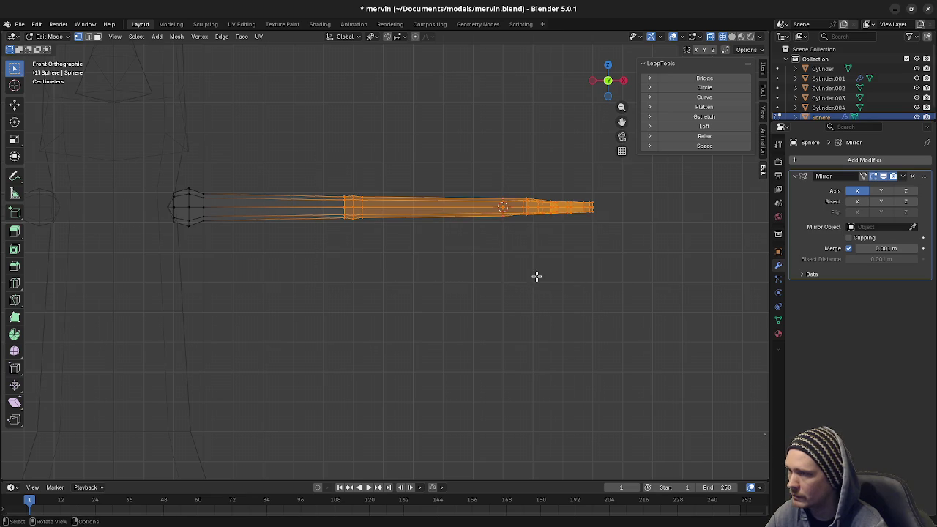
key("s")
key("x")
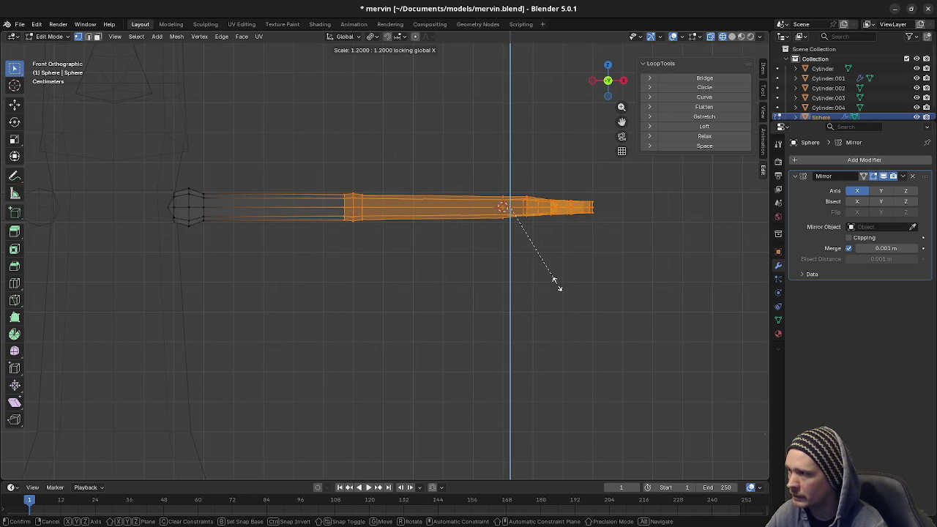
left_click(562, 287)
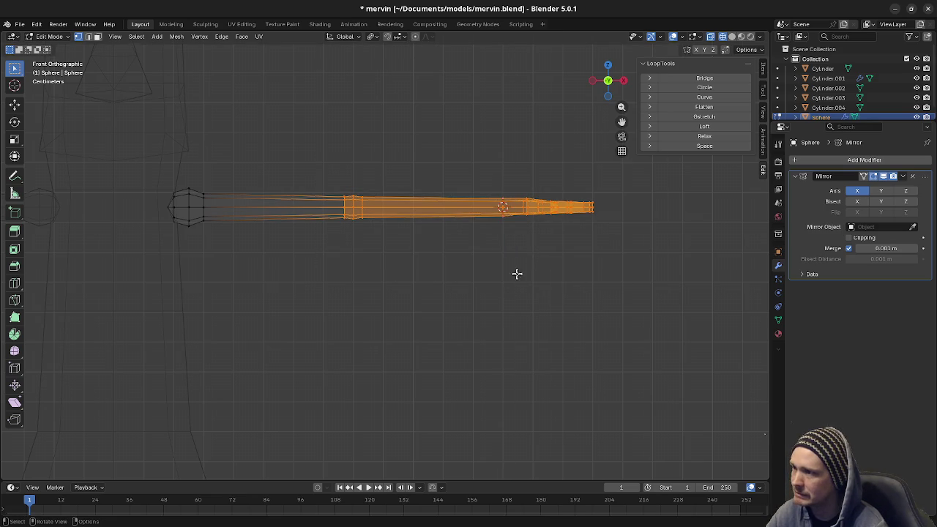
- Scale the hand end of the arm by 1.2 around individual origins
left_click_drag(489, 180, 646, 268)
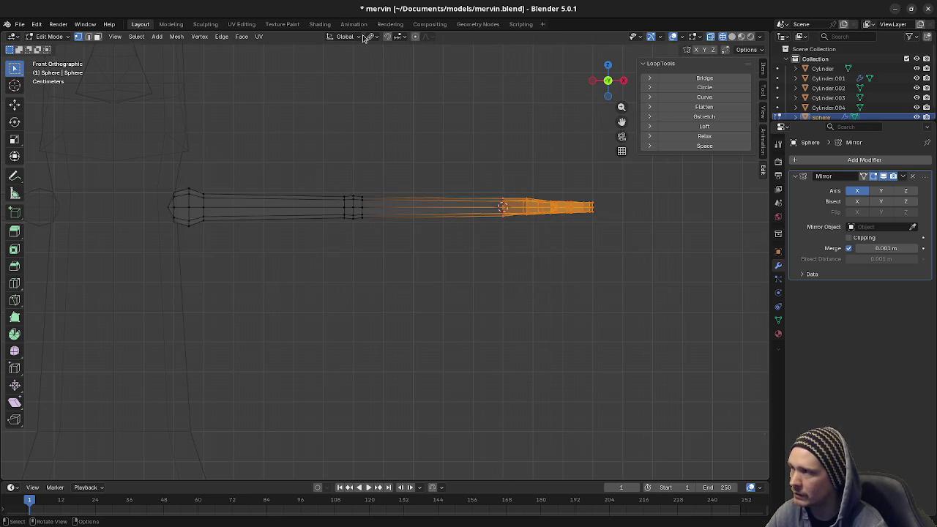
left_click(386, 36)
left_click(383, 78)
key("s")
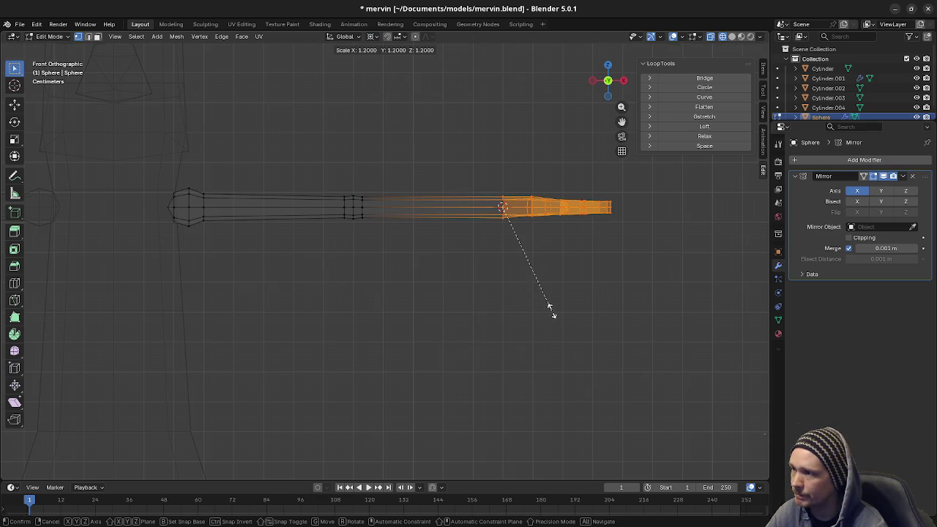
left_click(549, 310)
scroll(502, 291, "down", 5)
scroll(520, 264, "down", 4)
mouse_move(520, 264)
middle_mouse_down()
mouse_move(366, 305)
mouse_move(435, 282)
mouse_move(400, 303)
middle_mouse_up()
scroll(409, 292, "up", 3)
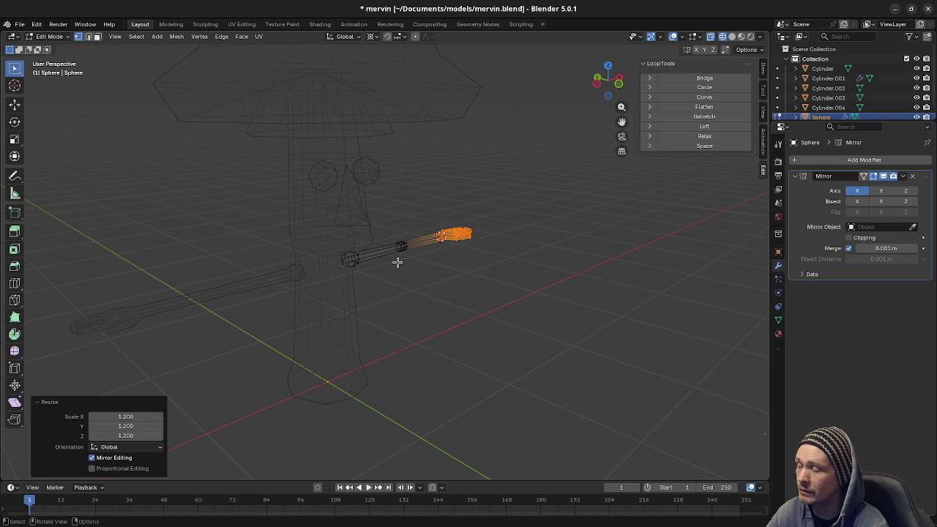
- In front view, enlarge the selected hand to 1.4
mouse_move(487, 296)
middle_mouse_down()
mouse_move(450, 307)
mouse_move(441, 345)
mouse_move(445, 318)
mouse_move(399, 330)
mouse_move(454, 310)
mouse_move(449, 299)
middle_mouse_up()
scroll(450, 299, "up", 4)
mouse_move(502, 285)
middle_mouse_down()
mouse_move(445, 286)
mouse_move(506, 307)
mouse_move(502, 299)
middle_mouse_up()
key("KP_3")
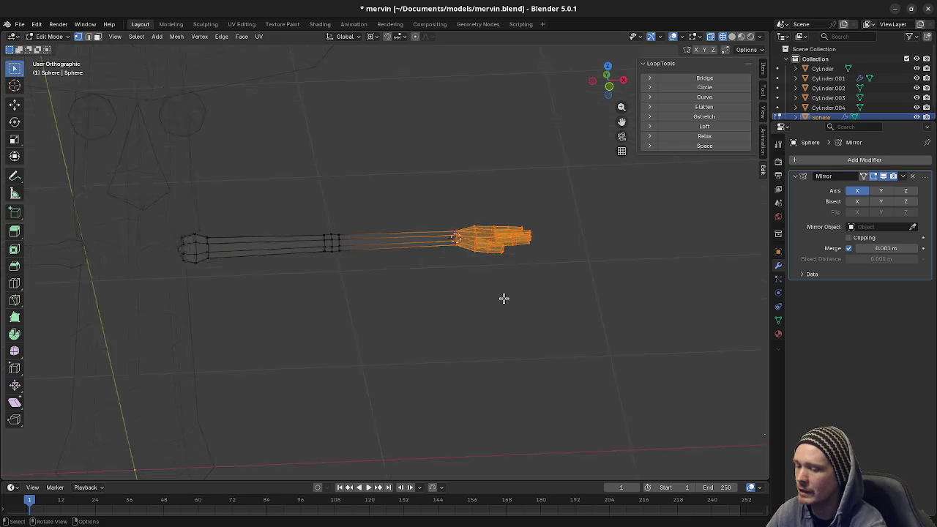
key("KP_1")
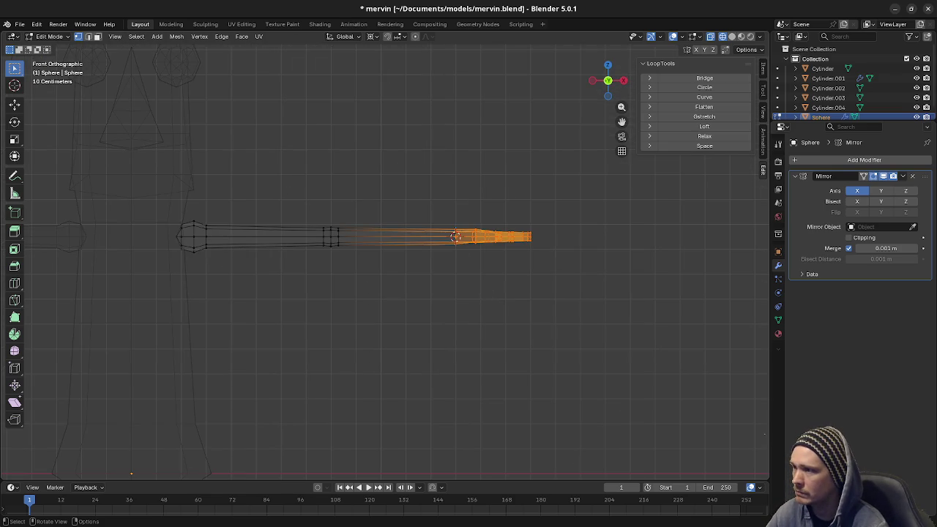
key("s")
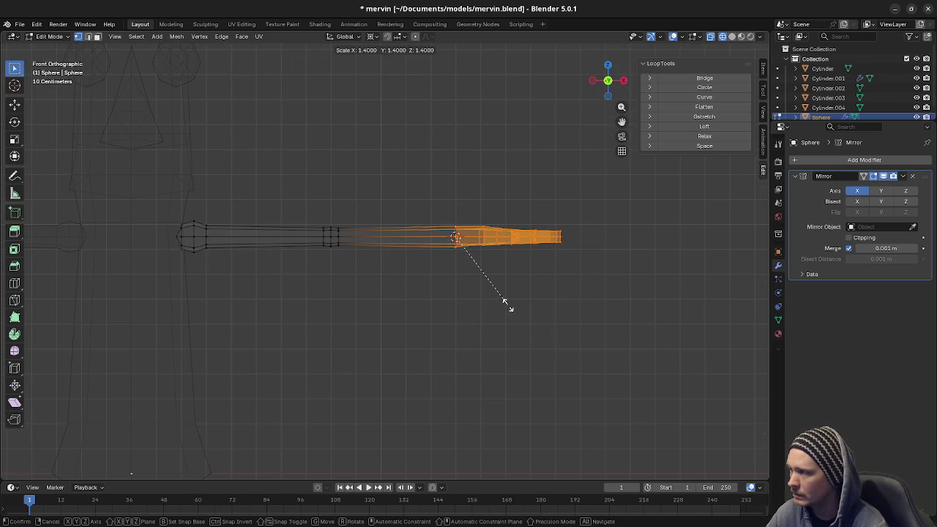
left_click(505, 306)
- Deselect the wrist loop and enlarge only the hand by a further 1.3
scroll(505, 306, "down", 4)
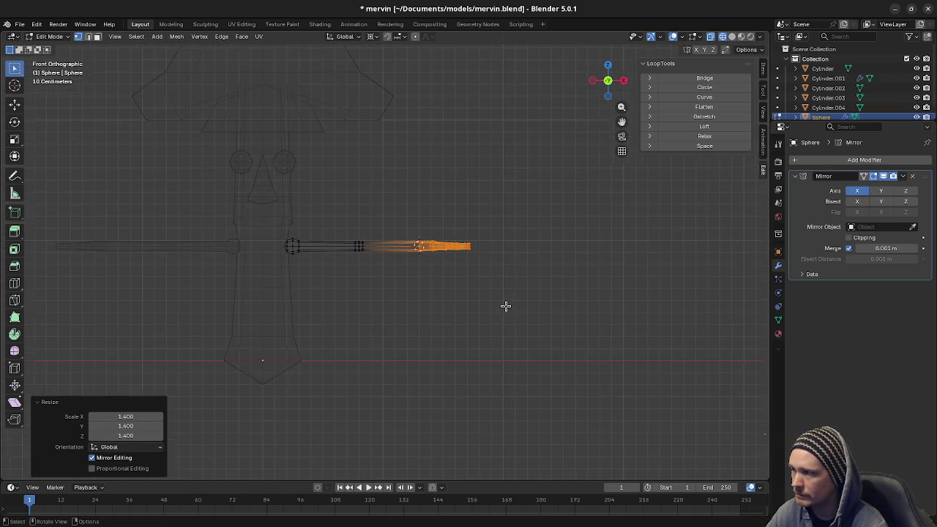
mouse_move(496, 300)
middle_mouse_down()
mouse_move(457, 342)
mouse_move(491, 329)
mouse_move(466, 307)
mouse_move(481, 293)
middle_mouse_up()
key("ctrl+KP_Subtract")
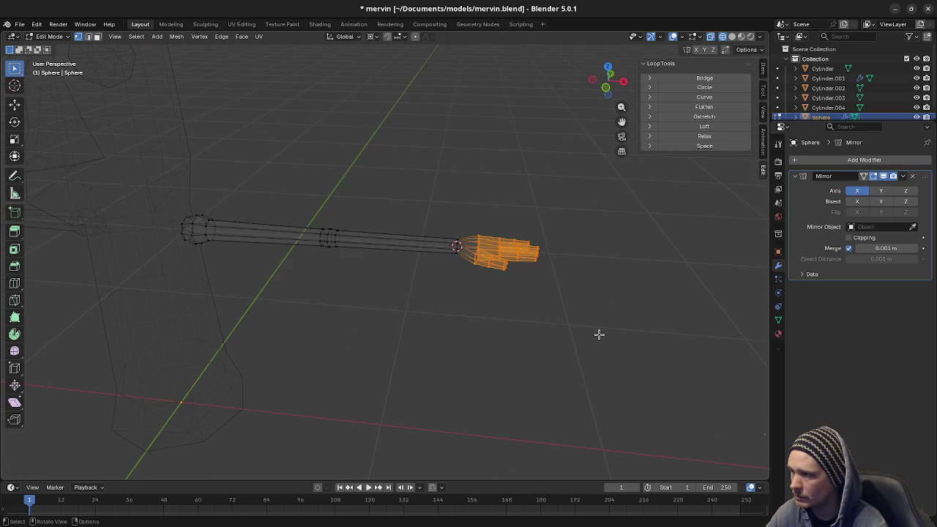
key("KP_1")
mouse_move(599, 335)
middle_mouse_down("ctrl")
mouse_move(544, 271)
mouse_move(462, 305)
middle_mouse_up("ctrl")
key("s")
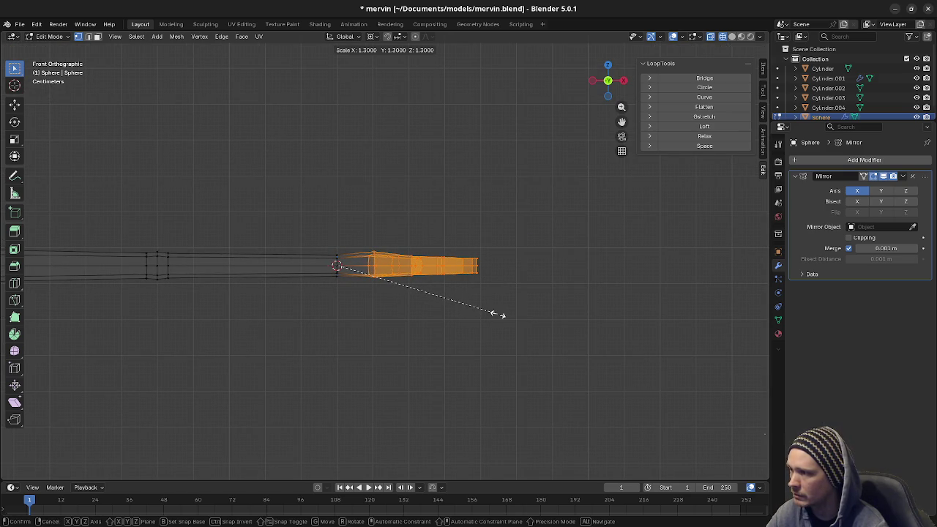
left_click(498, 314)
- Orbit around the enlarged hand to inspect it from several angles, including below
mouse_move(481, 307)
middle_mouse_down()
mouse_move(366, 330)
mouse_move(431, 334)
mouse_move(441, 335)
mouse_move(295, 301)
mouse_move(396, 337)
middle_mouse_up()
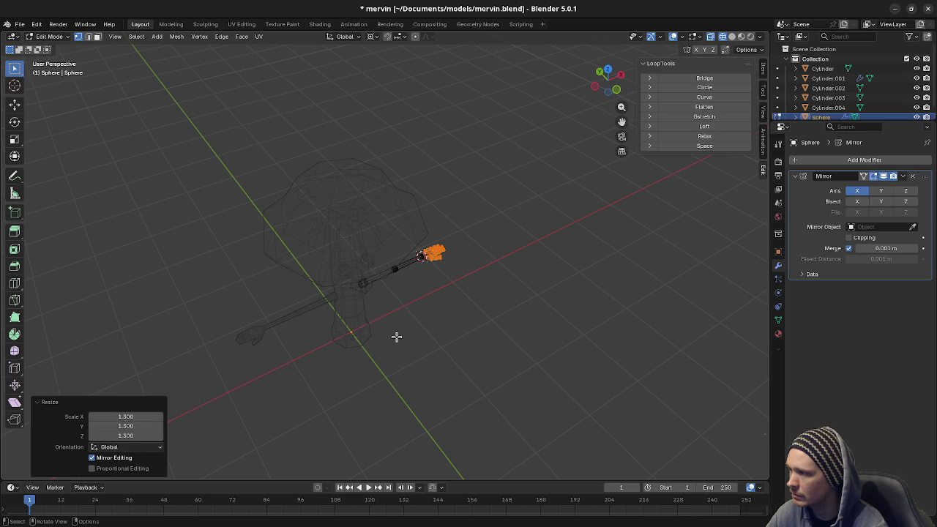
scroll(396, 337, "up", 1)
scroll(396, 336, "up", 1)
scroll(396, 337, "up", 1)
scroll(410, 333, "up", 1)
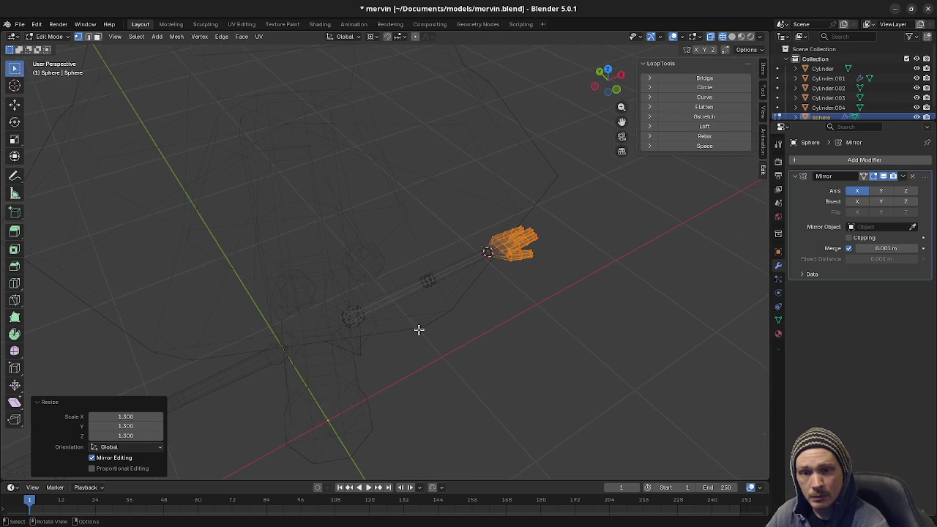
mouse_move(506, 328)
middle_mouse_down()
mouse_move(464, 314)
mouse_move(469, 327)
mouse_move(445, 361)
middle_mouse_up()
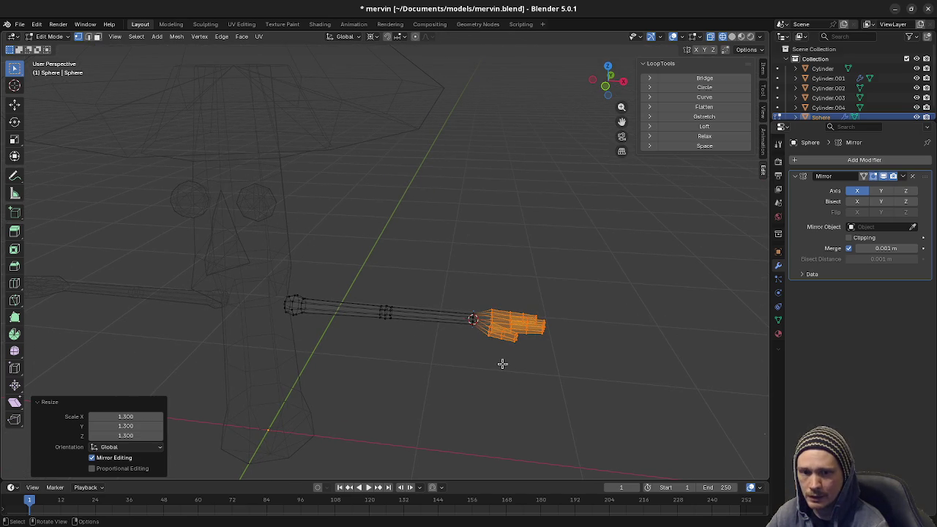
middle_click_drag(498, 368, 504, 374)
middle_click_drag(470, 355, 465, 407)
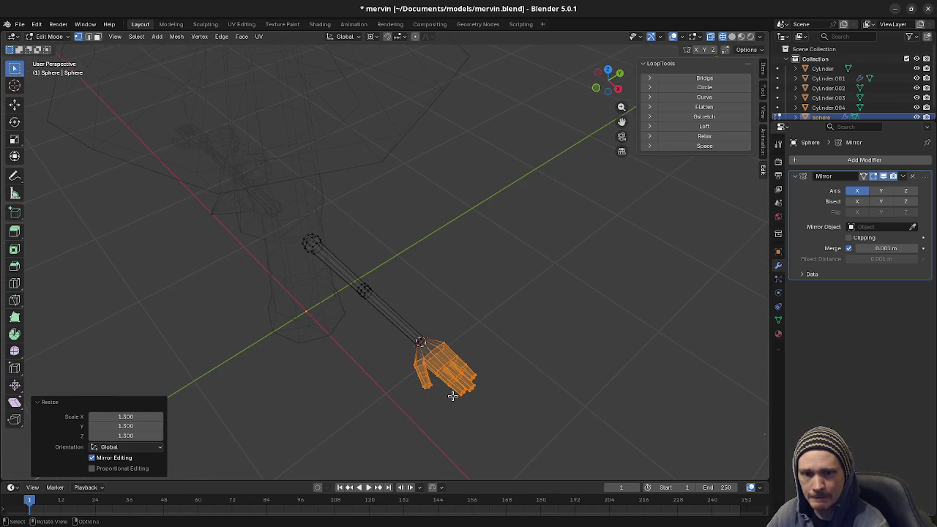
mouse_move(378, 391)
middle_mouse_down()
mouse_move(475, 406)
mouse_move(389, 337)
mouse_move(386, 345)
middle_mouse_up()
mouse_move(369, 377)
middle_mouse_down()
mouse_move(299, 262)
mouse_move(390, 356)
mouse_move(359, 331)
mouse_move(437, 311)
mouse_move(415, 313)
middle_mouse_up()
- Show the model in solid shading and place the zoomed pixel-art reference image beside it
key("shift+z")
scroll(360, 331, "down", 2)
scroll(437, 312, "down", 2)
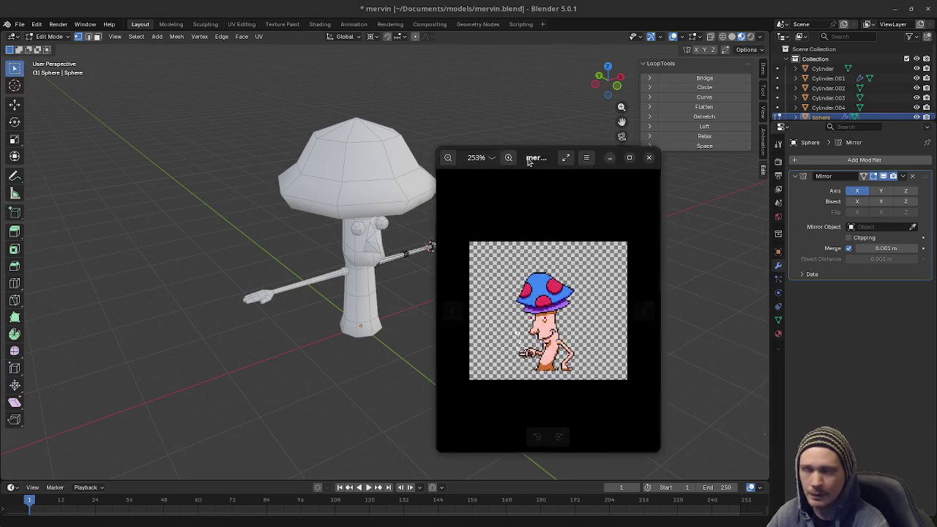
left_click_drag(540, 153, 588, 158)
scroll(600, 356, "up", 1)
scroll(599, 355, "up", 1)
scroll(599, 351, "up", 1)
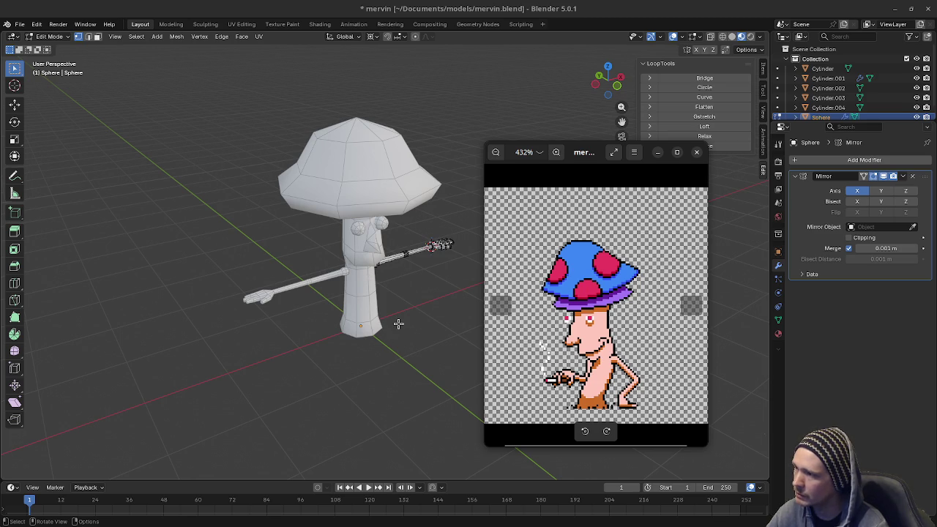
- Compare the reference with the model, then close the reference image window
middle_click_drag(398, 324, 376, 330)
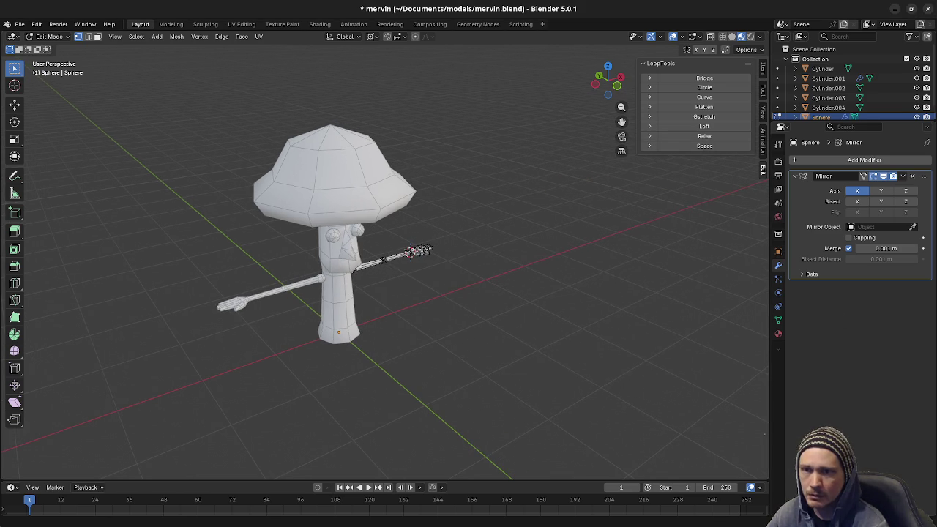
key("alt+Tab")
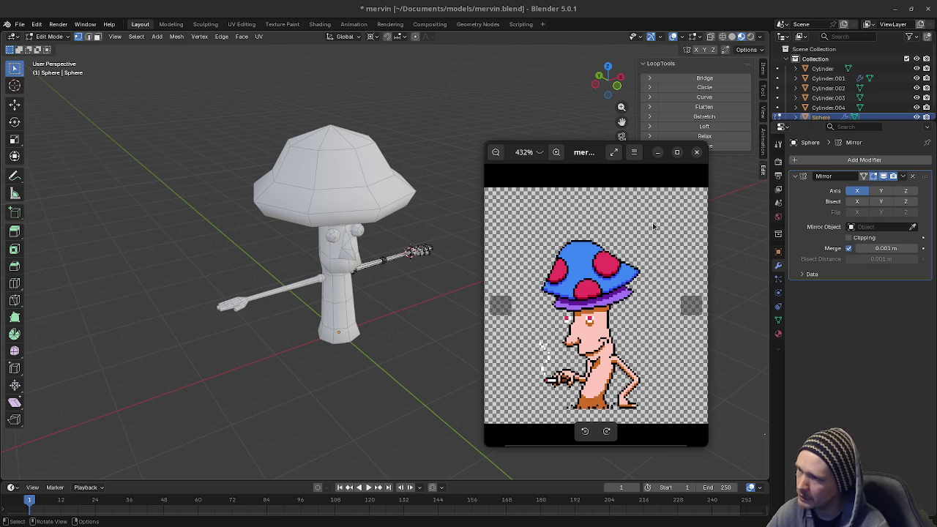
left_click(658, 152)
middle_click_drag(407, 294, 464, 273)
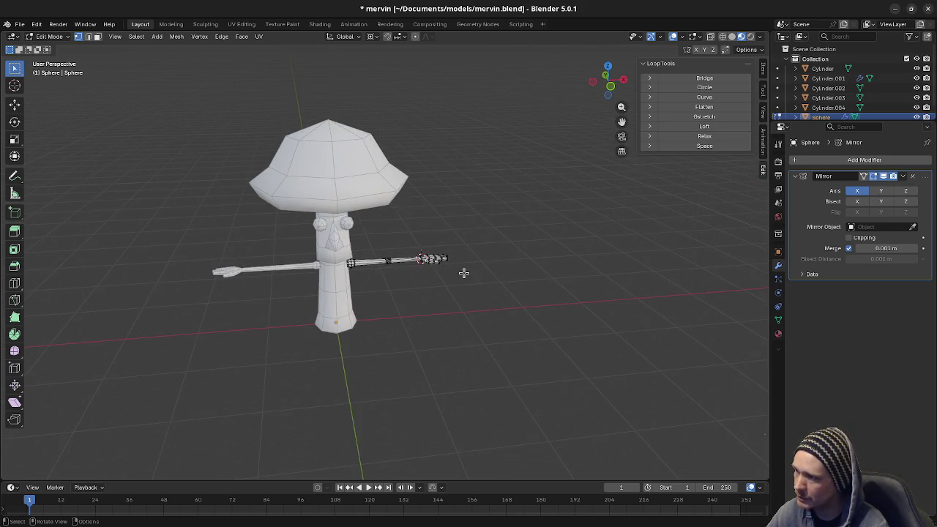
- In front wireframe view, select the hand and enlarge it to 1.1
key("KP_1")
scroll(472, 272, "up", 3)
scroll(477, 269, "up", 3)
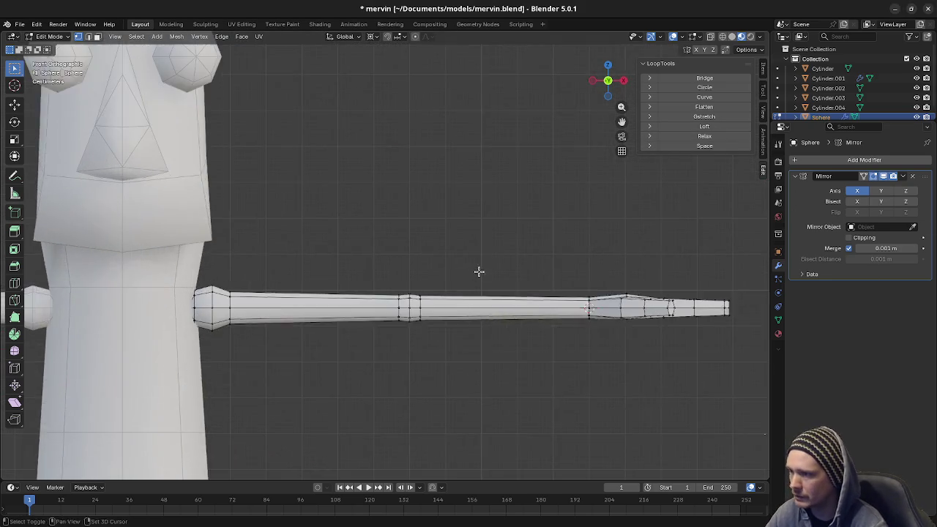
left_click(313, 276)
left_click_drag(363, 249, 592, 357)
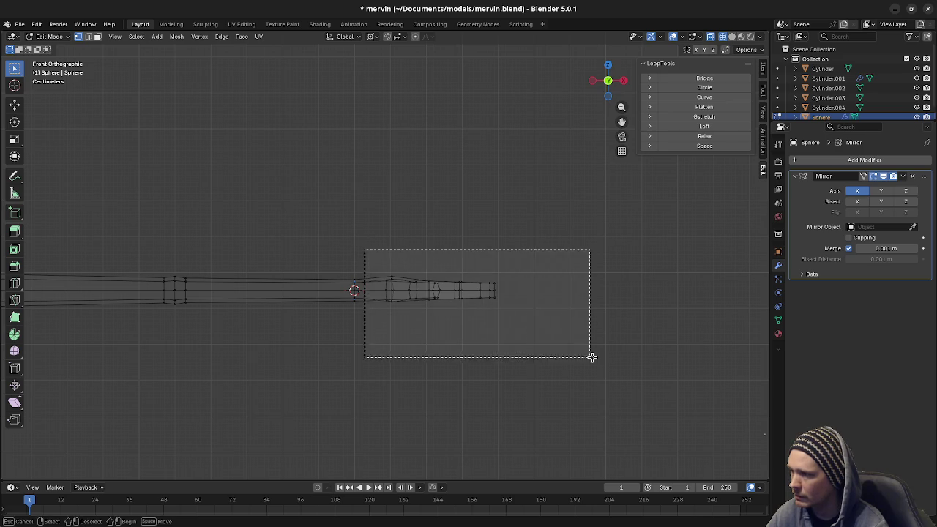
key("s")
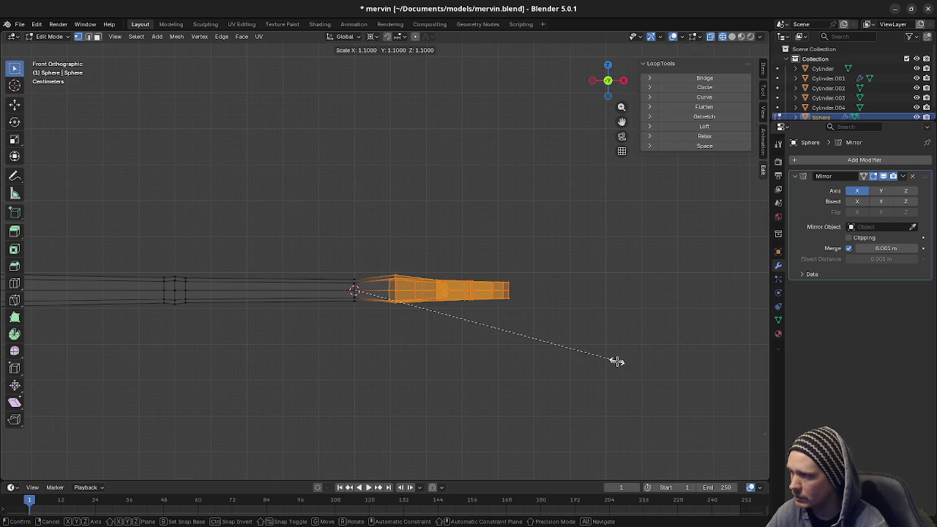
left_click(617, 361)
- Cancel a stray scale, then enlarge the hand by a further 1.5
scroll(464, 317, "down", 4)
mouse_move(464, 318)
middle_mouse_down()
mouse_move(327, 290)
mouse_move(362, 285)
mouse_move(291, 290)
mouse_move(356, 322)
mouse_move(447, 311)
mouse_move(439, 314)
middle_mouse_up()
scroll(443, 314, "down", 3)
key("s")
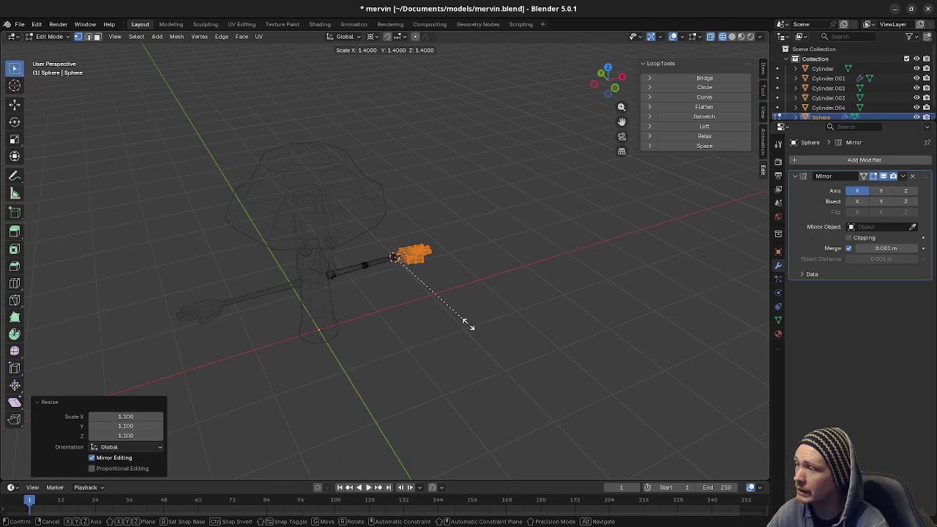
key("Escape")
key("KP_3")
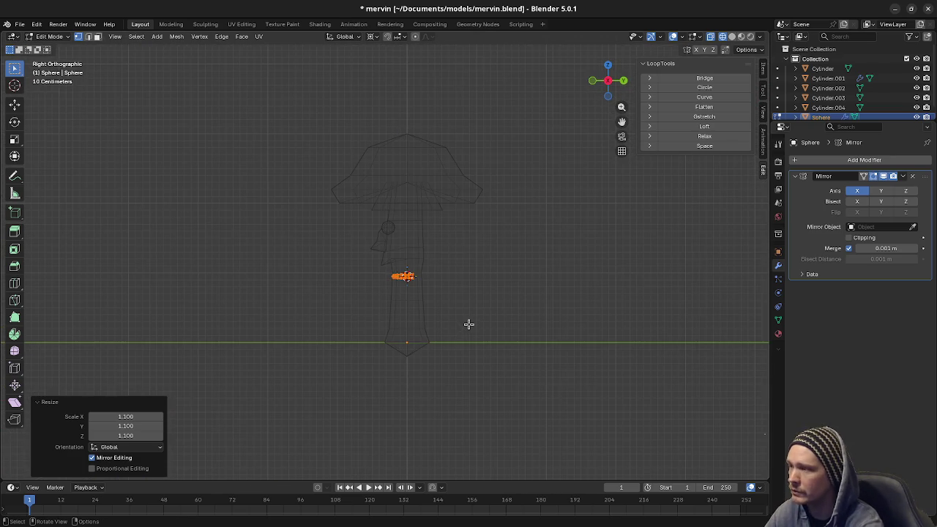
key("KP_1")
scroll(468, 325, "up", 3)
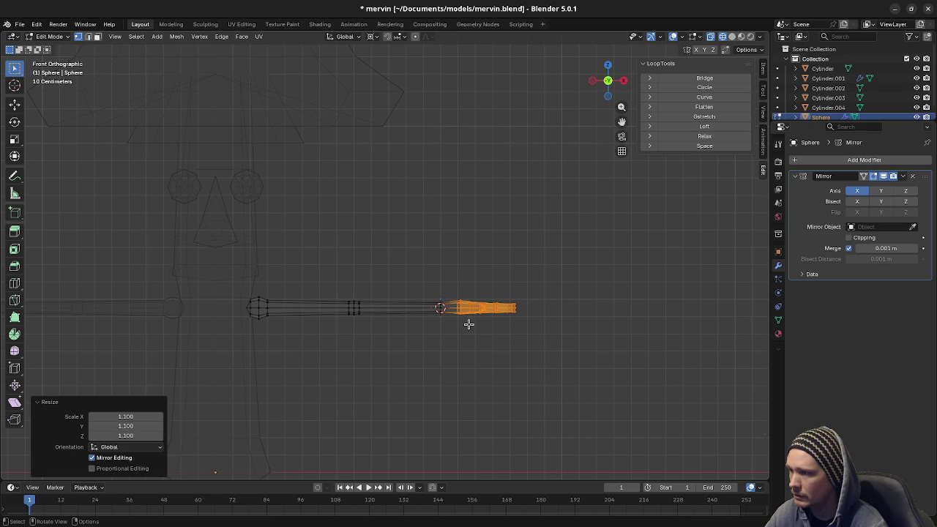
key("s")
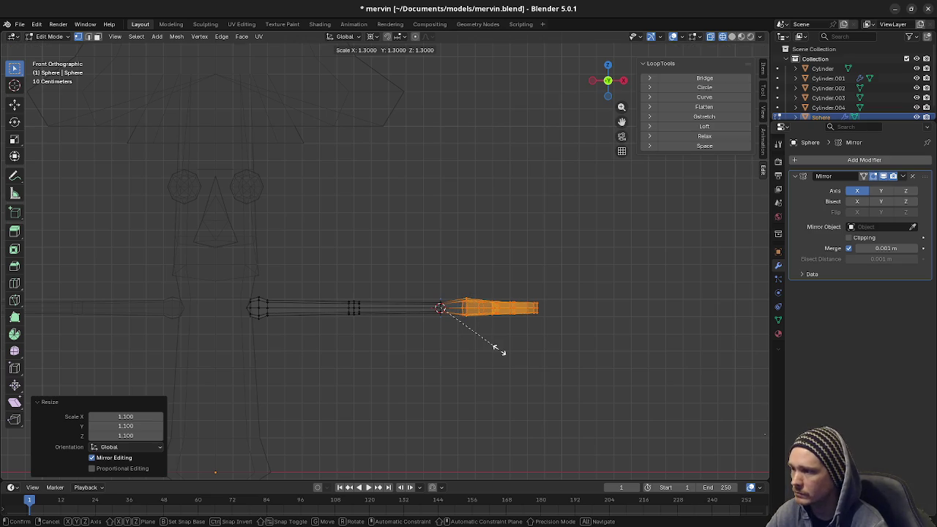
left_click(508, 356)
- Switch the viewport to Material Preview shading and view the hand up close
scroll(262, 313, "down", 4)
middle_click_drag(261, 312, 312, 336)
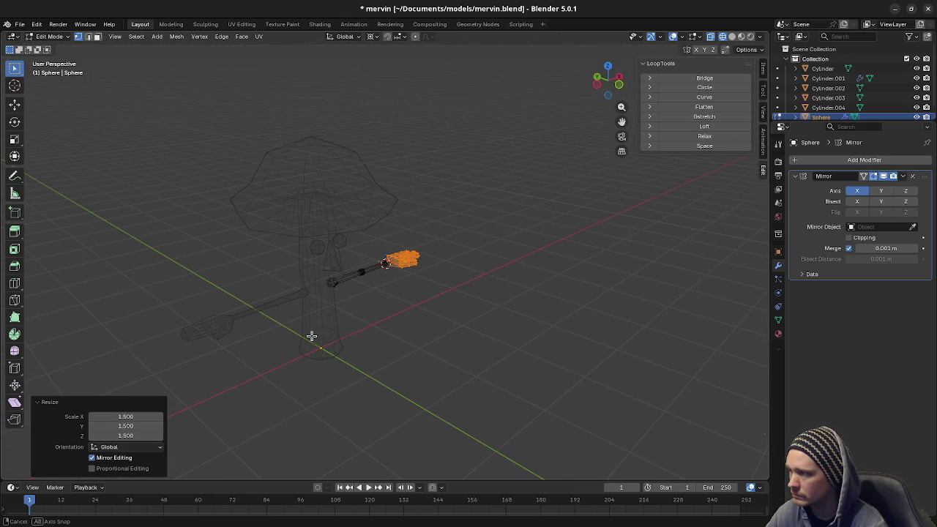
key("z")
left_click(341, 356)
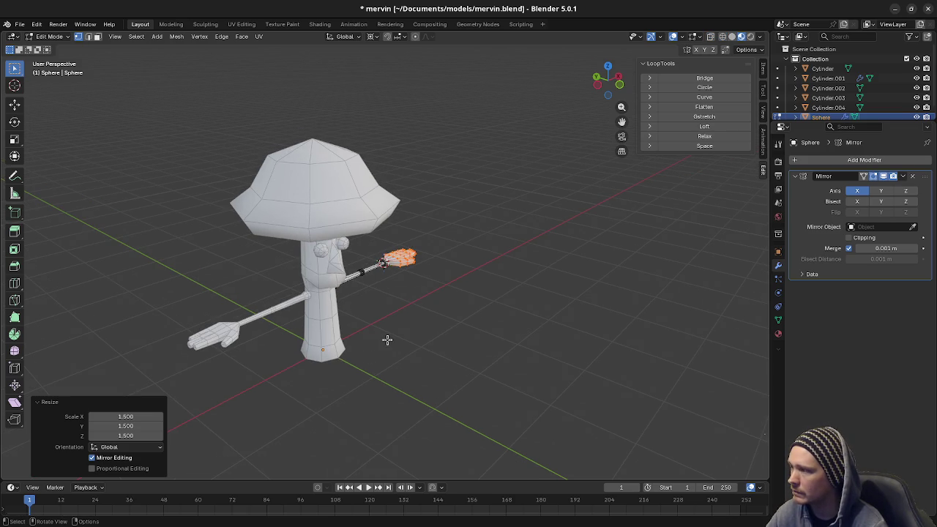
mouse_move(409, 336)
middle_mouse_down()
mouse_move(358, 328)
mouse_move(470, 344)
mouse_move(355, 341)
mouse_move(420, 352)
mouse_move(403, 317)
middle_mouse_up()
scroll(385, 328, "up", 4)
- Scale an existing forearm edge loop to 1.2 around the median point
key("KP_1")
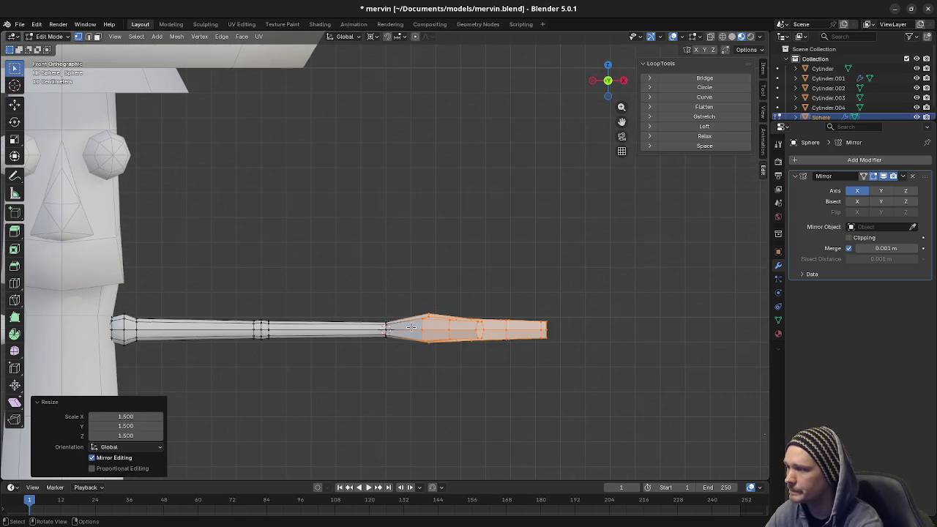
key("alt+z")
left_click_drag(249, 314, 310, 362)
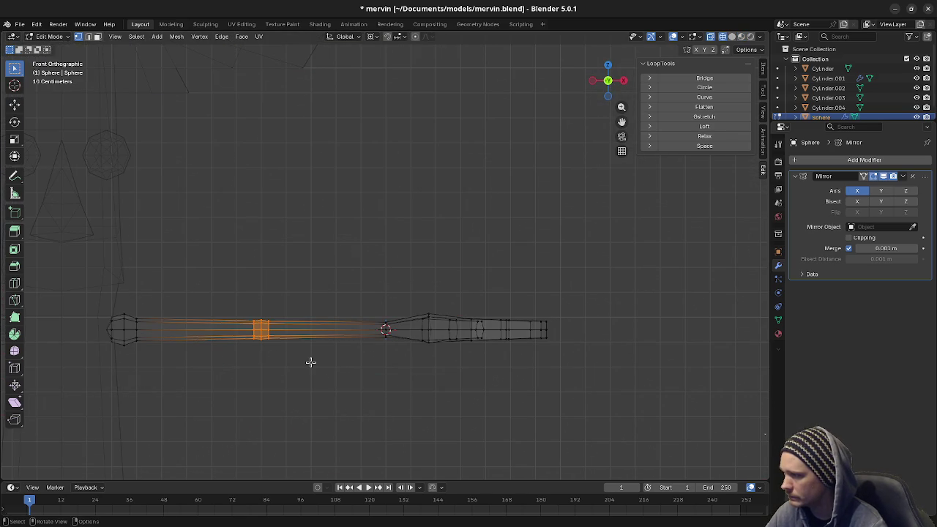
left_click(372, 37)
left_click(388, 93)
key("s")
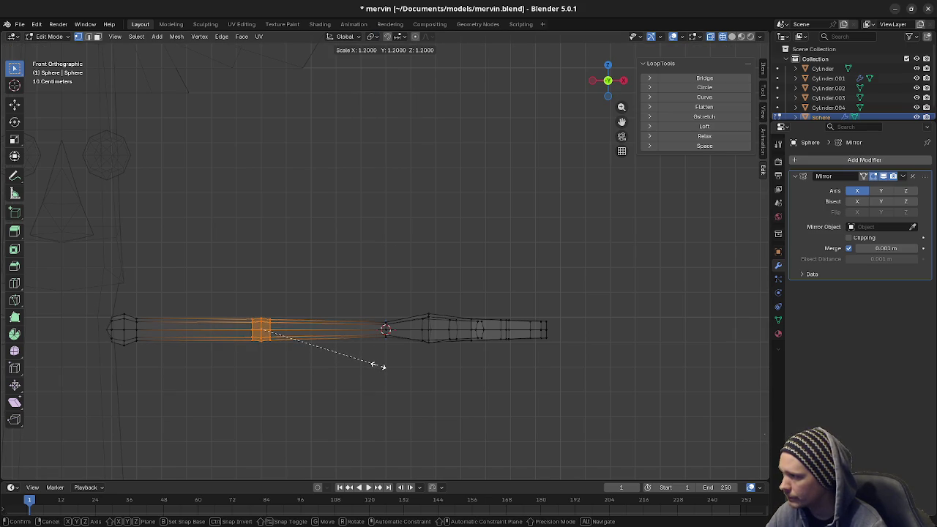
left_click(378, 366)
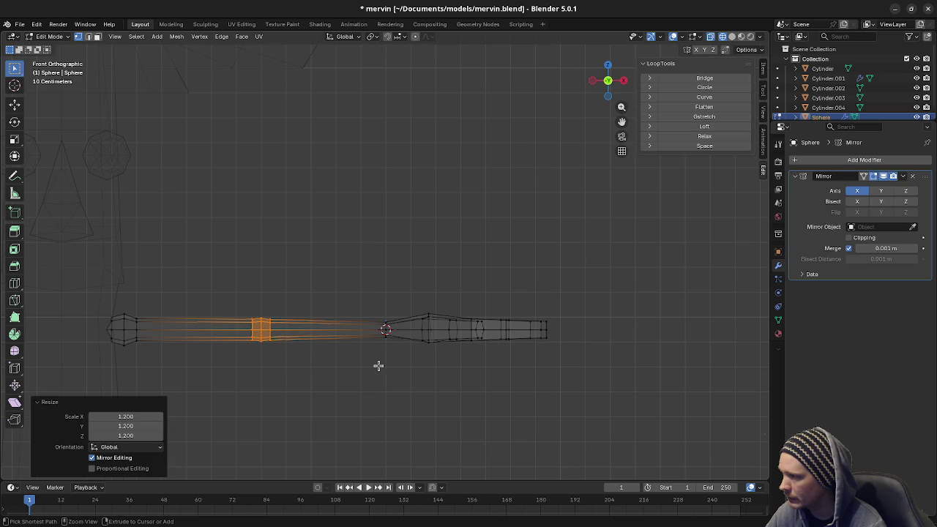
- Add a new loop cut on the forearm and scale it up
key("ctrl+r")
left_click(315, 329)
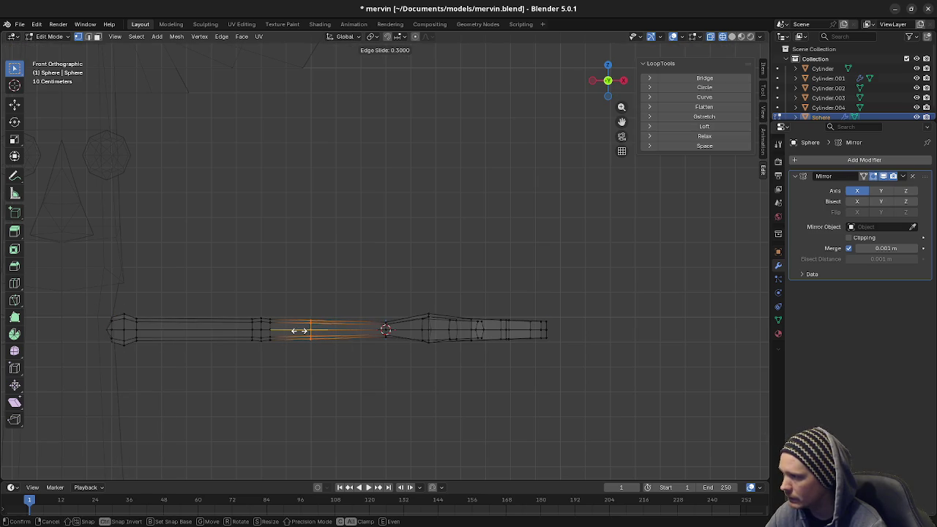
left_click(299, 330)
key("s")
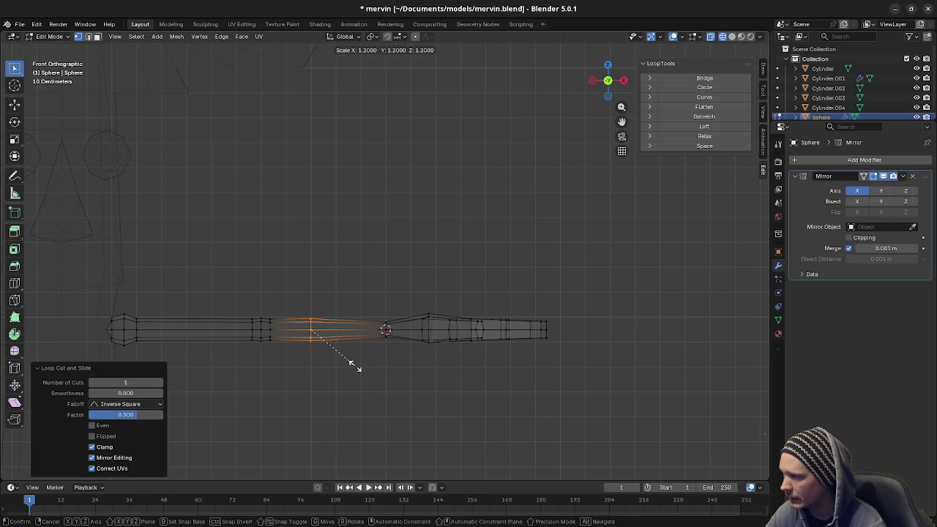
left_click(358, 366)
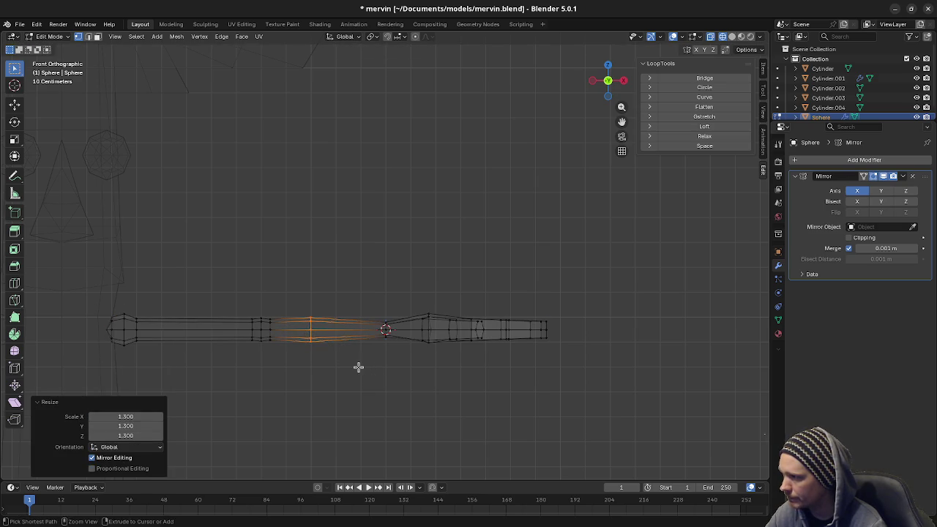
- Add a second centred loop cut on the forearm, scale it to 1.2, then return to solid shading
key("ctrl+r")
left_click(199, 329)
right_click(203, 331)
key("s")
left_click(268, 383)
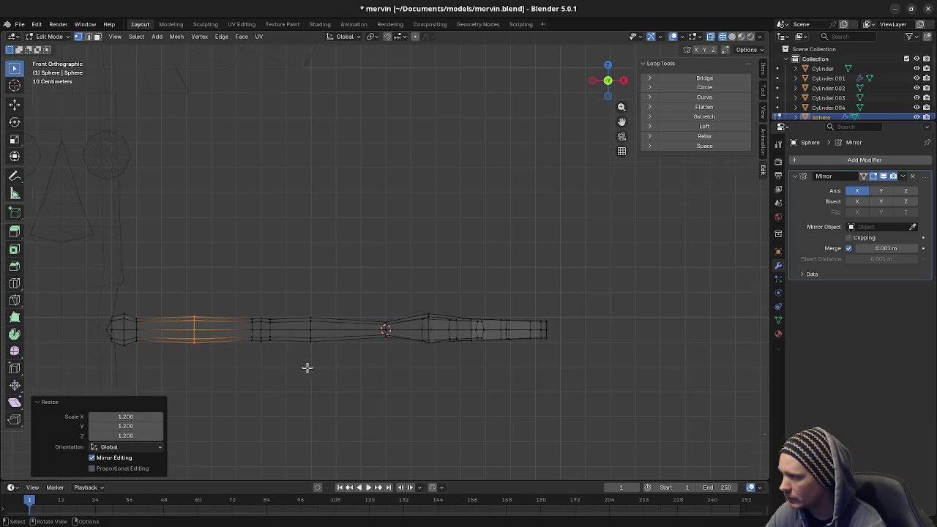
scroll(249, 347, "down", 3)
mouse_move(249, 347)
middle_mouse_down("shift")
mouse_move(307, 347)
mouse_move(368, 381)
mouse_move(376, 367)
mouse_move(316, 353)
middle_mouse_up("shift")
key("shift+z")
scroll(368, 381, "down", 3)
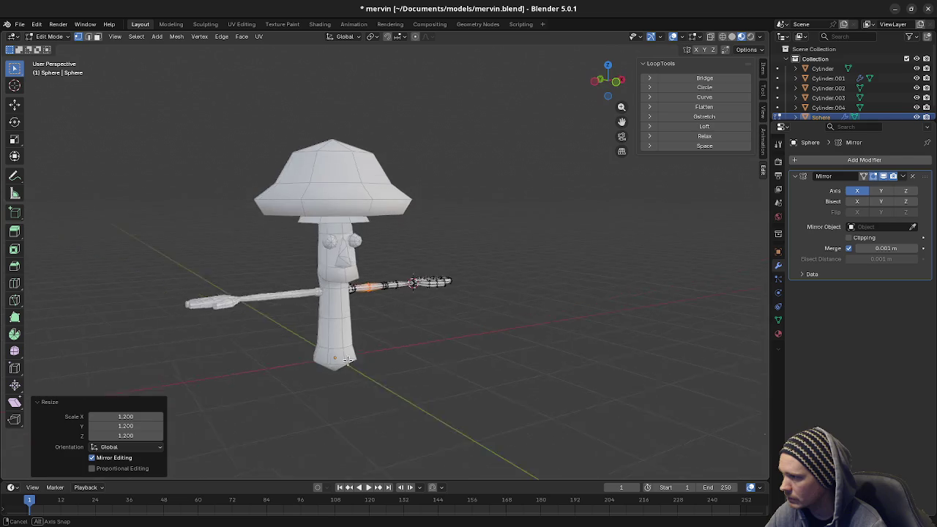
- Bevel the wrist edge loop into 2 segments with Bevel Edges in X-ray view
scroll(316, 354, "up", 2)
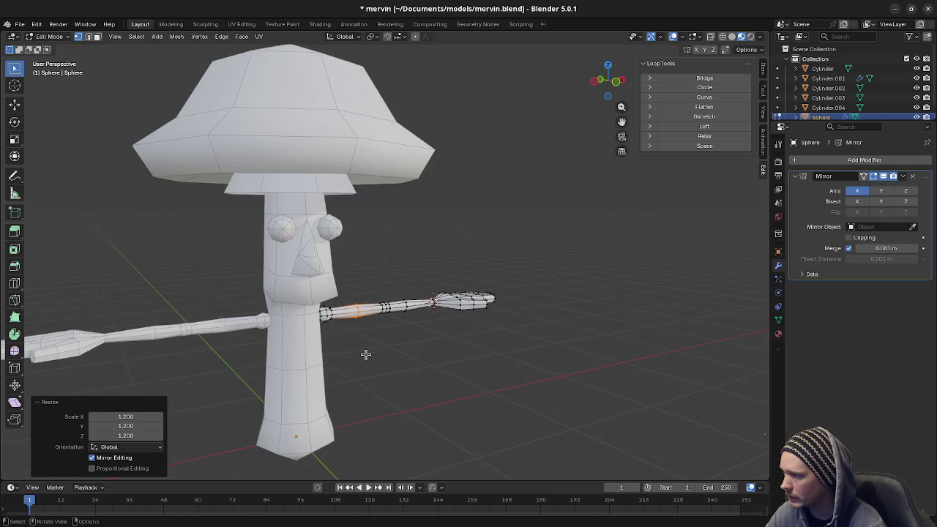
scroll(330, 355, "up", 2)
scroll(352, 366, "up", 2)
middle_click_drag(357, 368, 396, 340)
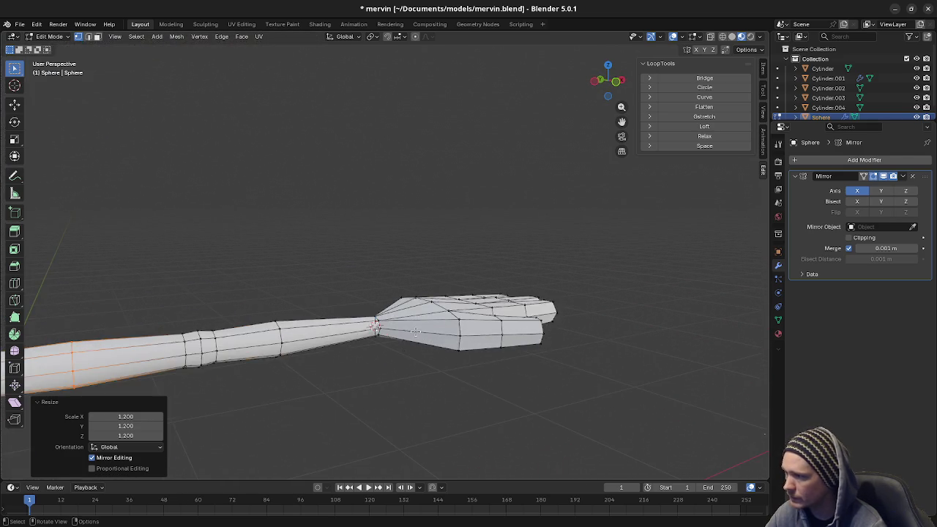
key("alt+a")
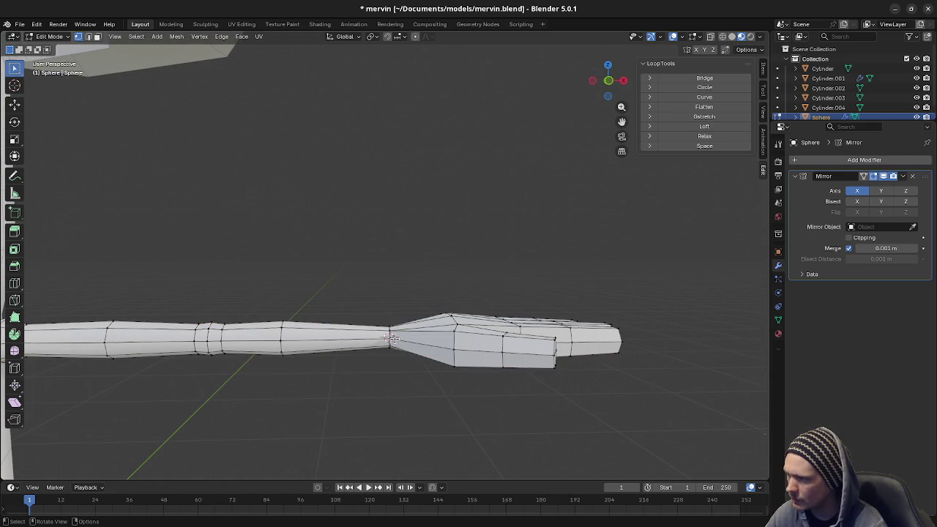
middle_click_drag(393, 339, 407, 428)
key("alt+z")
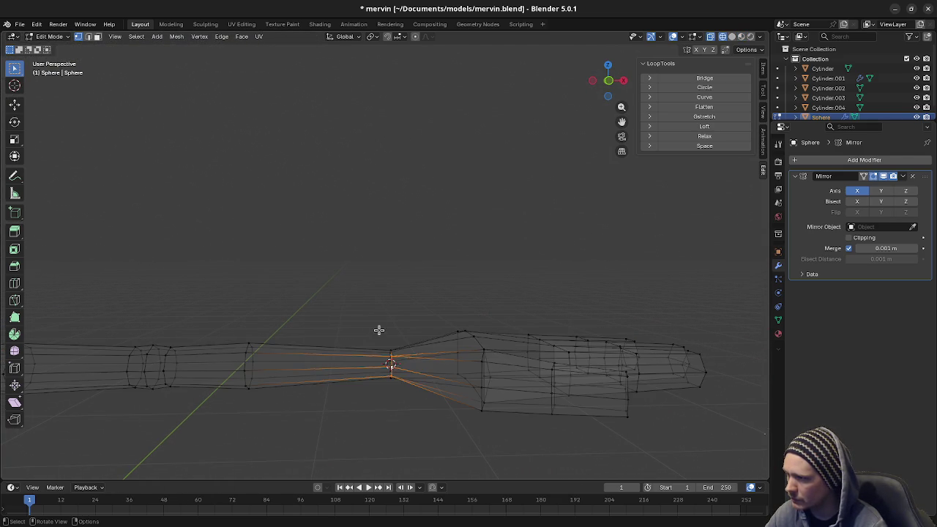
key("F3")
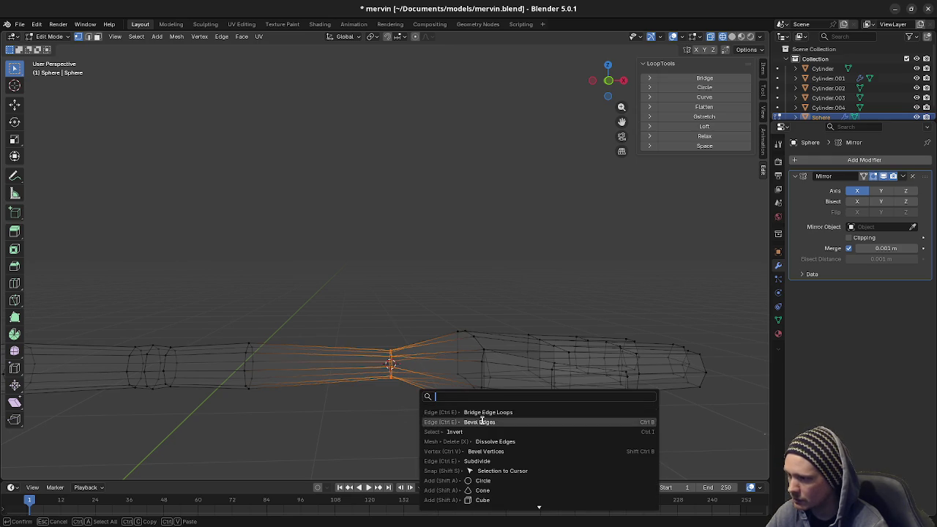
left_click(489, 422)
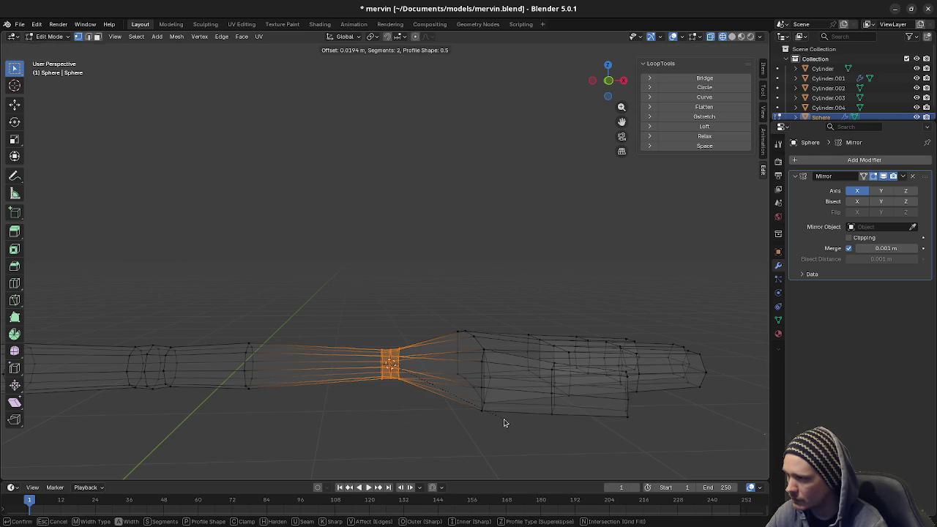
left_click(504, 422)
- Turn X-ray off, deselect the arm and view the whole character
mouse_move(479, 403)
middle_mouse_down()
mouse_move(423, 385)
mouse_move(421, 407)
middle_mouse_up()
key("alt+z")
left_click(473, 387)
mouse_move(473, 387)
middle_mouse_down()
mouse_move(378, 383)
mouse_move(368, 378)
mouse_move(389, 372)
mouse_move(360, 363)
mouse_move(462, 358)
mouse_move(439, 379)
mouse_move(452, 383)
mouse_move(396, 368)
mouse_move(577, 378)
mouse_move(446, 399)
mouse_move(425, 389)
mouse_move(417, 363)
mouse_move(452, 341)
mouse_move(466, 360)
mouse_move(443, 362)
mouse_move(454, 370)
mouse_move(550, 398)
middle_mouse_up()
scroll(390, 388, "up", 2)
scroll(349, 383, "down", 2)
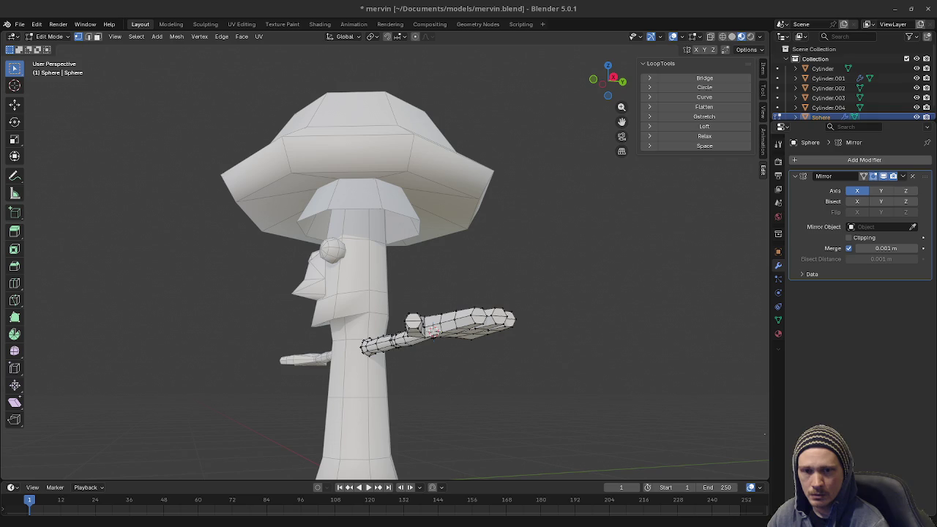
- Select the whole arm mesh with L and apply Mesh > Shading > Smooth Faces
middle_click_drag(622, 283, 494, 324)
key("l")
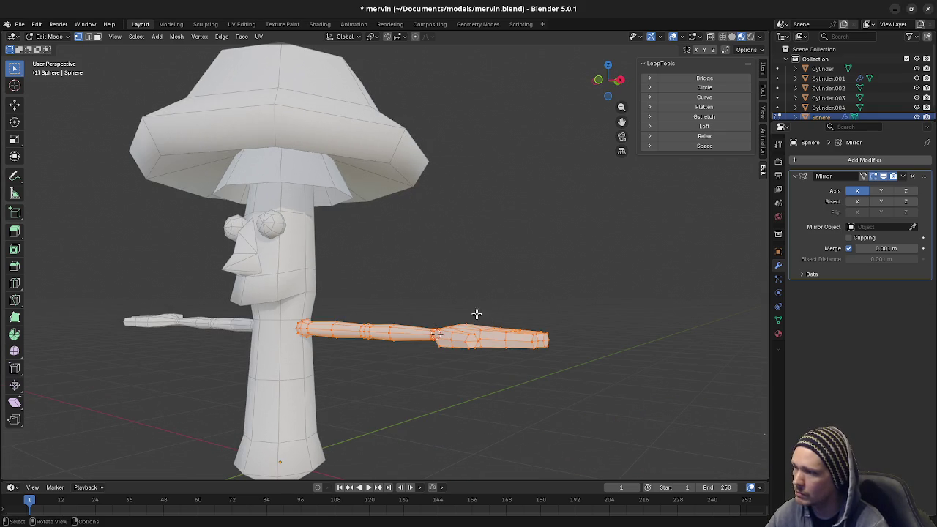
left_click(177, 36)
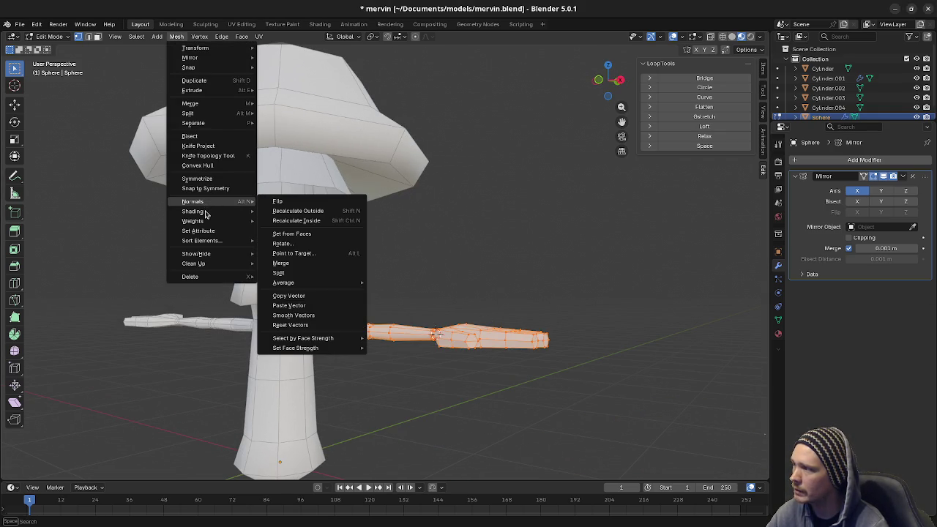
mouse_move(193, 211)
left_click(281, 210)
mouse_move(404, 284)
middle_mouse_down()
mouse_move(464, 311)
mouse_move(453, 344)
mouse_move(424, 351)
mouse_move(413, 381)
mouse_move(437, 374)
mouse_move(423, 361)
mouse_move(423, 374)
mouse_move(398, 323)
mouse_move(508, 354)
mouse_move(548, 378)
mouse_move(487, 378)
mouse_move(425, 398)
mouse_move(480, 404)
mouse_move(500, 388)
middle_mouse_up()
scroll(454, 350, "up", 2)
- Move the selected wrist vertex about 0.0124 m along global Z and check the result
key("alt+a")
key("g")
key("z")
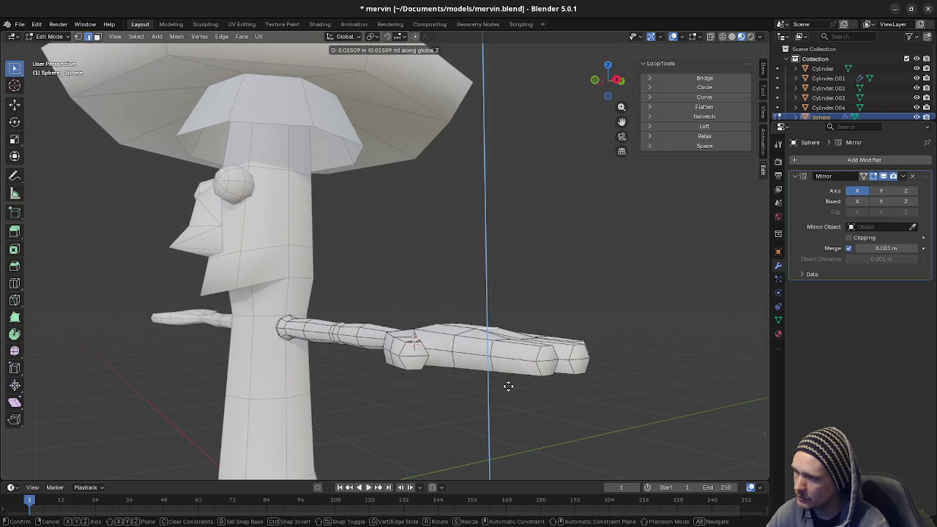
left_click(506, 388)
mouse_move(494, 383)
middle_mouse_down()
mouse_move(389, 360)
mouse_move(368, 378)
mouse_move(374, 388)
mouse_move(410, 395)
mouse_move(487, 389)
mouse_move(477, 358)
mouse_move(402, 367)
mouse_move(442, 384)
mouse_move(597, 385)
mouse_move(554, 370)
mouse_move(416, 376)
middle_mouse_up()
middle_click_drag(440, 347, 418, 359)
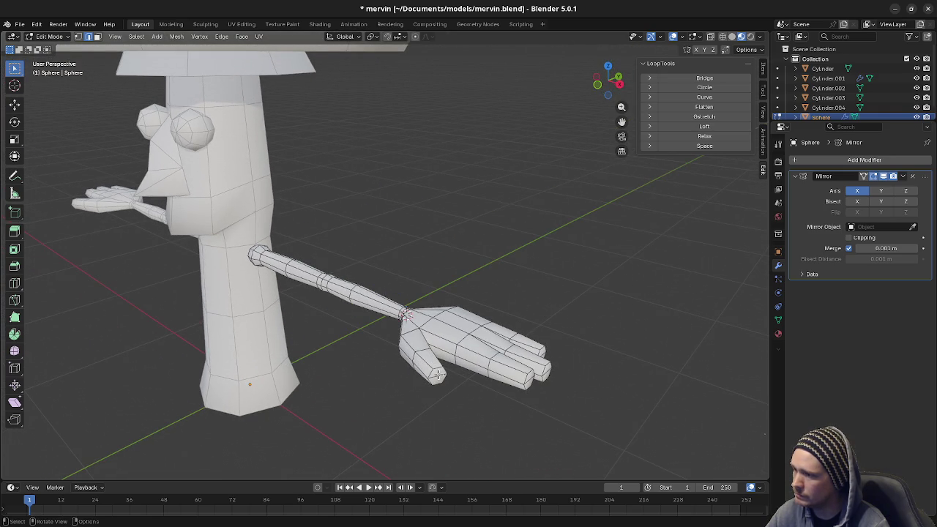
left_click(436, 376, "shift")
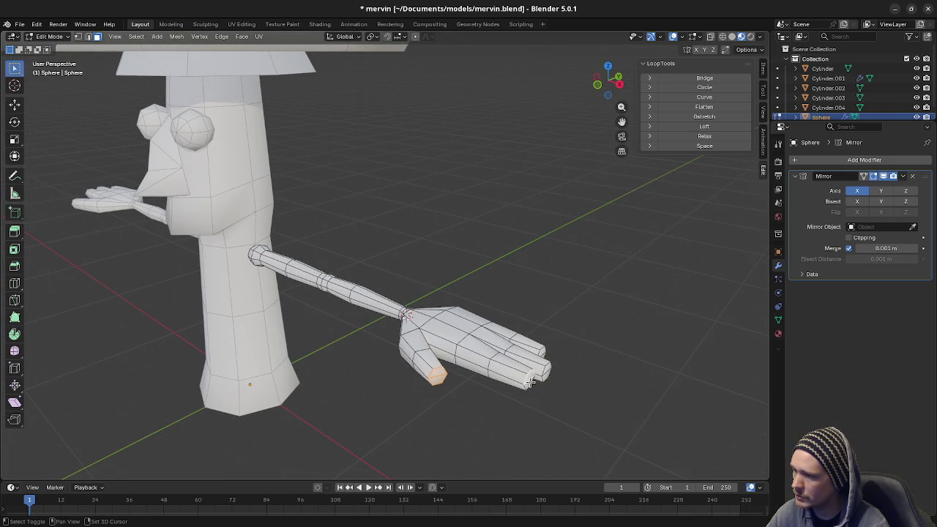
- Extrude the selected fingertip faces outward and scale them to 0, then undo the collapse
mouse_move(571, 372)
middle_mouse_down()
mouse_move(544, 360)
mouse_move(508, 403)
middle_mouse_up()
left_click(505, 381, "shift")
key("e")
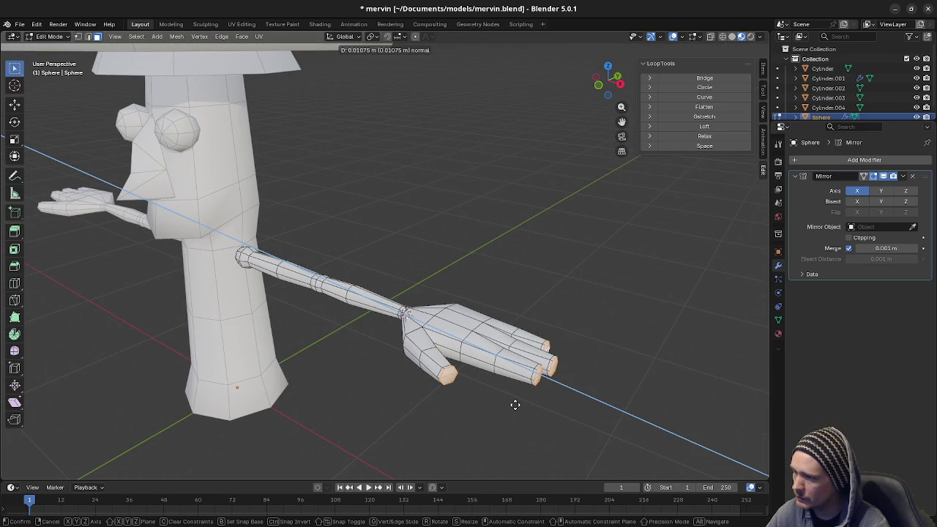
left_click(516, 405)
key("s")
key("0")
key("Return")
right_click(516, 408)
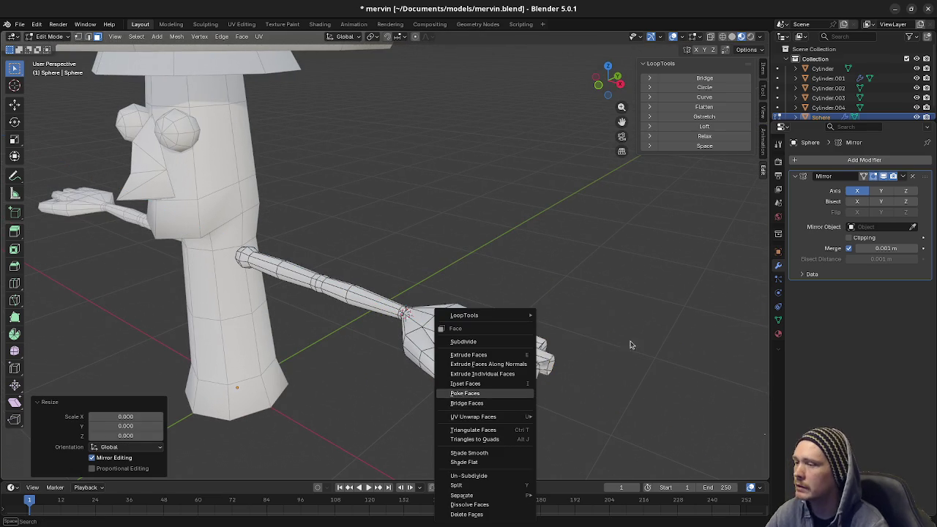
key("ctrl+z")
- Set the pivot to Individual Origins and scale each fingertip to 0
left_click(374, 35)
left_click(410, 81)
key("s")
key("0")
key("Return")
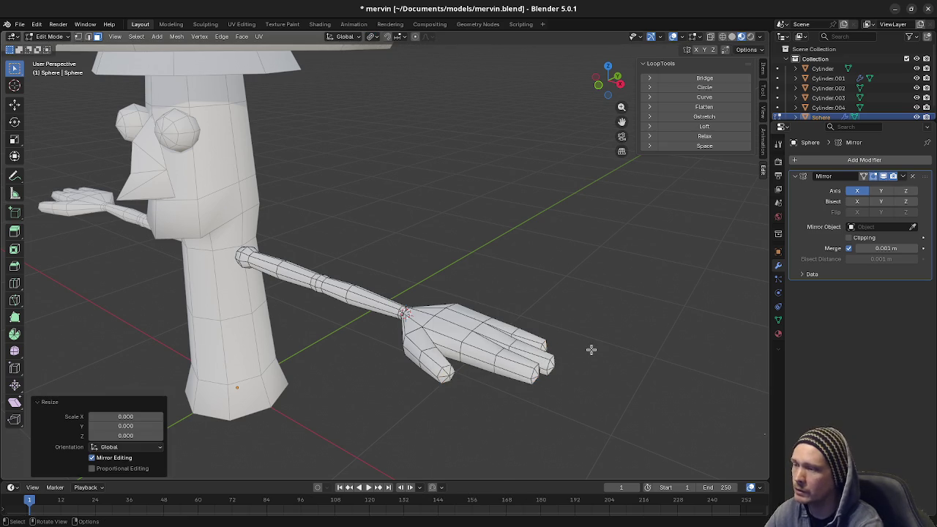
- Inspect the collapsed fingertips from several angles, then undo the collapse and extrusion
mouse_move(590, 347)
middle_mouse_down()
mouse_move(455, 320)
mouse_move(538, 320)
middle_mouse_up()
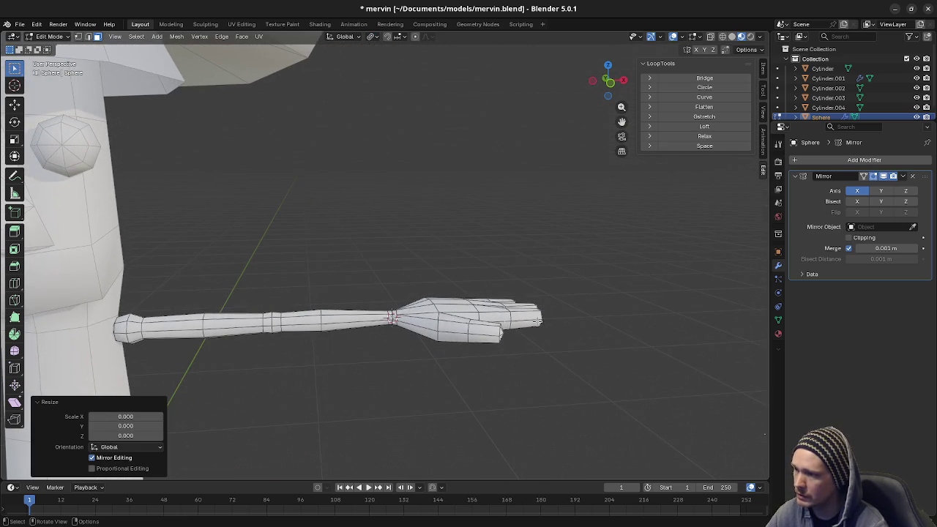
scroll(515, 358, "down", 4)
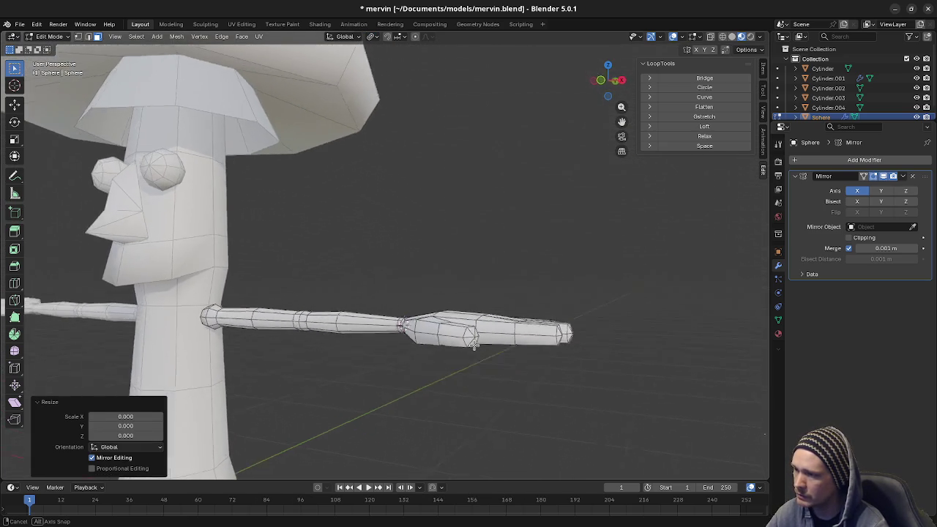
mouse_move(514, 357)
middle_mouse_down()
mouse_move(438, 355)
mouse_move(429, 331)
middle_mouse_up()
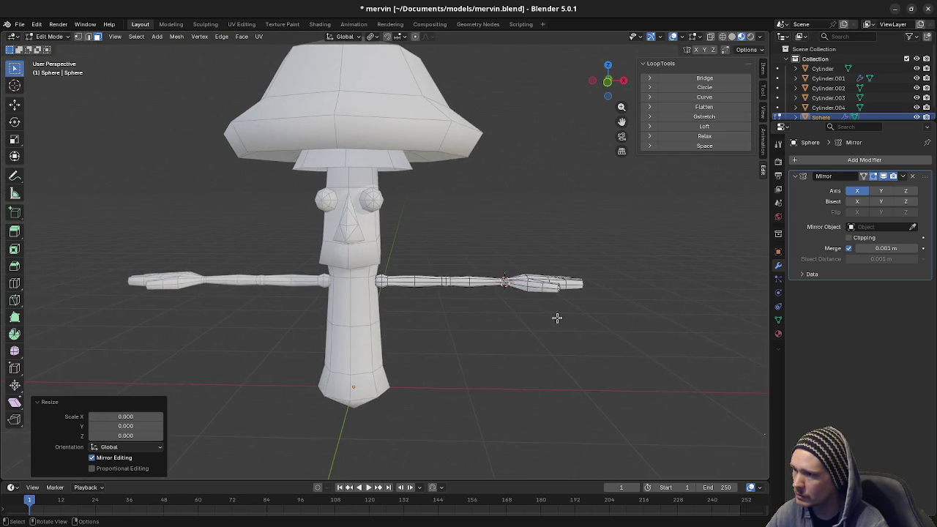
middle_click_drag(556, 318, 497, 330)
scroll(497, 333, "up", 2)
mouse_move(575, 378)
middle_mouse_down()
mouse_move(356, 318)
mouse_move(440, 152)
middle_mouse_up()
mouse_move(378, 305)
middle_mouse_down()
mouse_move(590, 303)
mouse_move(624, 317)
mouse_move(558, 322)
middle_mouse_up()
key("ctrl+z")
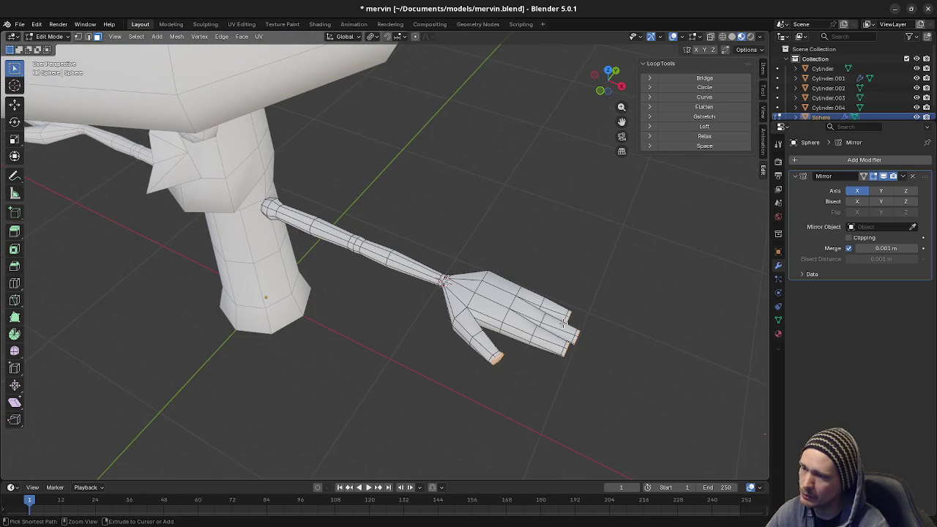
key("ctrl+z")
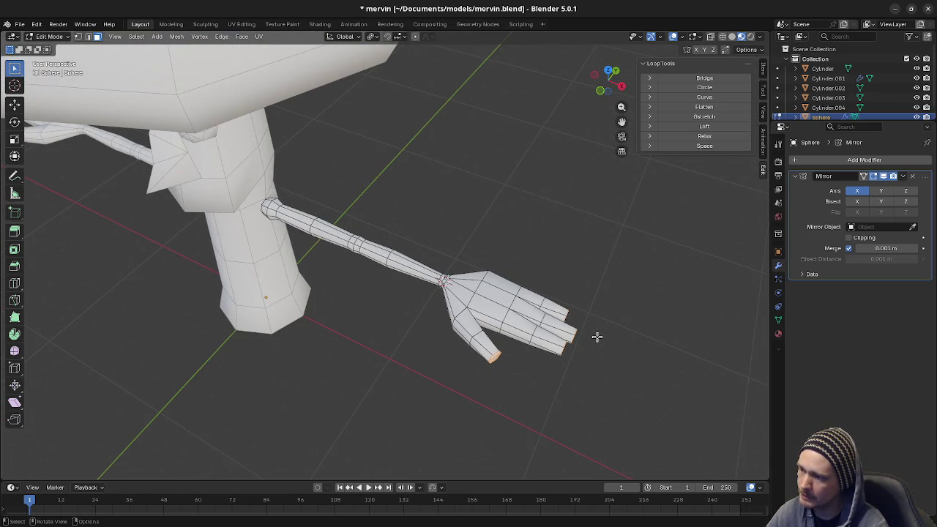
- Re-extrude the fingertips and collapse them to points with scale 0
key("e")
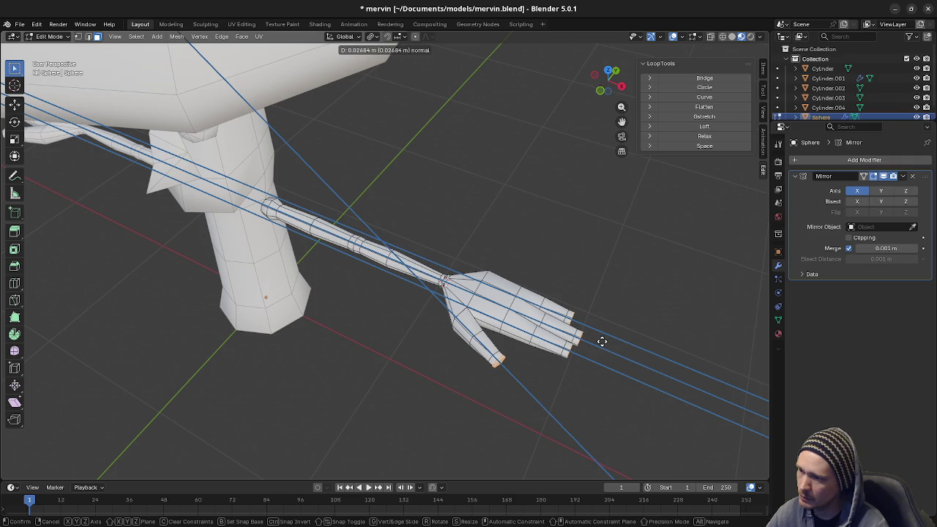
left_click(602, 341)
key("s")
key("0")
key("Return")
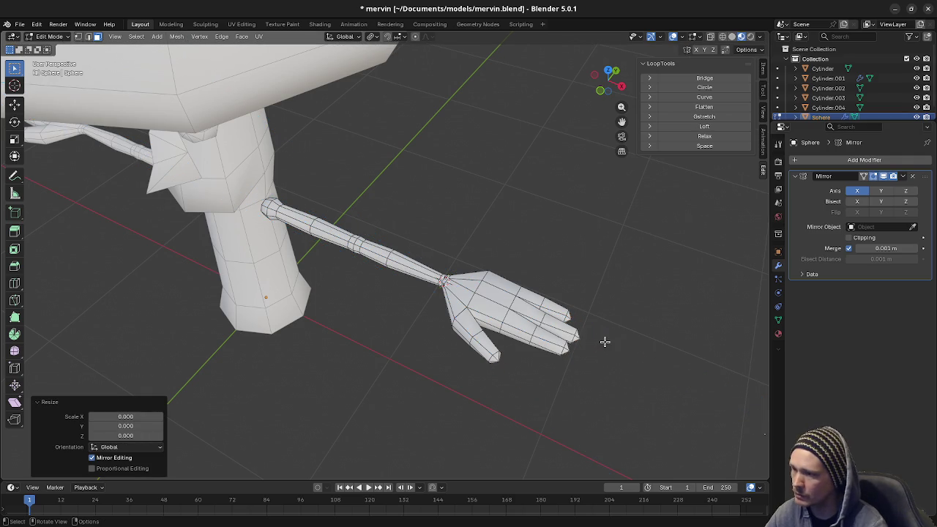
middle_click_drag(487, 366, 531, 359)
- Merge the whole arm by distance, removing 22 duplicate vertices
key("a")
key("m")
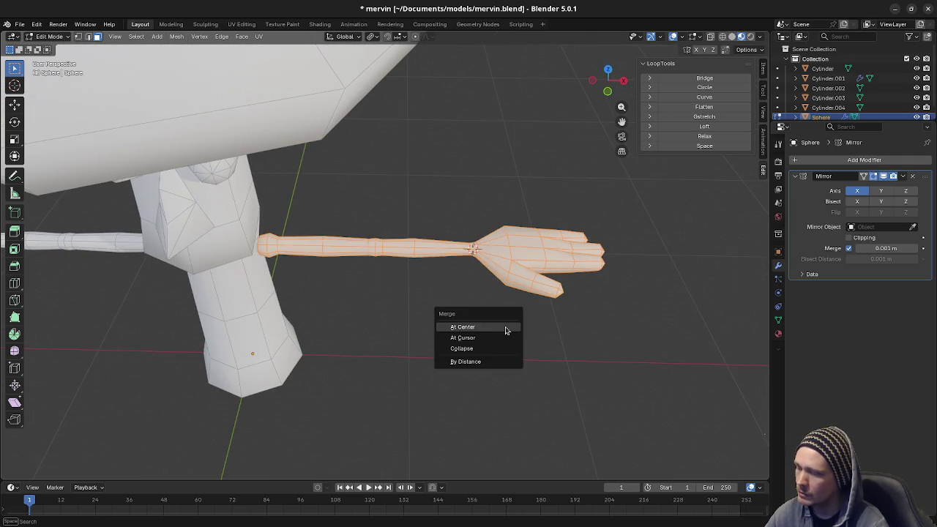
left_click(481, 361)
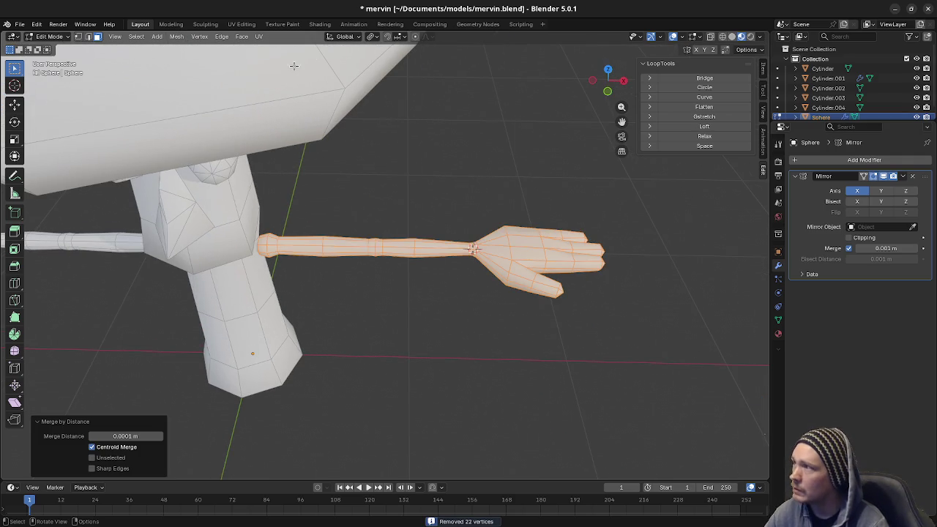
- Apply Smooth Faces shading to the arm, return to Object Mode and zoom out
left_click(177, 37)
left_click(275, 214)
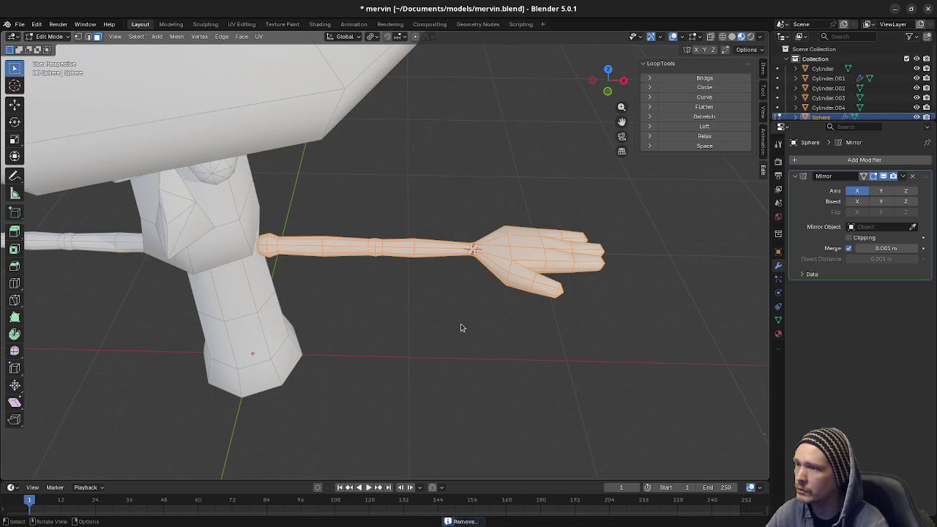
key("Tab")
mouse_move(466, 328)
middle_mouse_down()
mouse_move(393, 282)
mouse_move(435, 290)
mouse_move(366, 276)
mouse_move(431, 297)
mouse_move(397, 321)
middle_mouse_up()
scroll(392, 283, "down", 3)
scroll(432, 296, "down", 3)
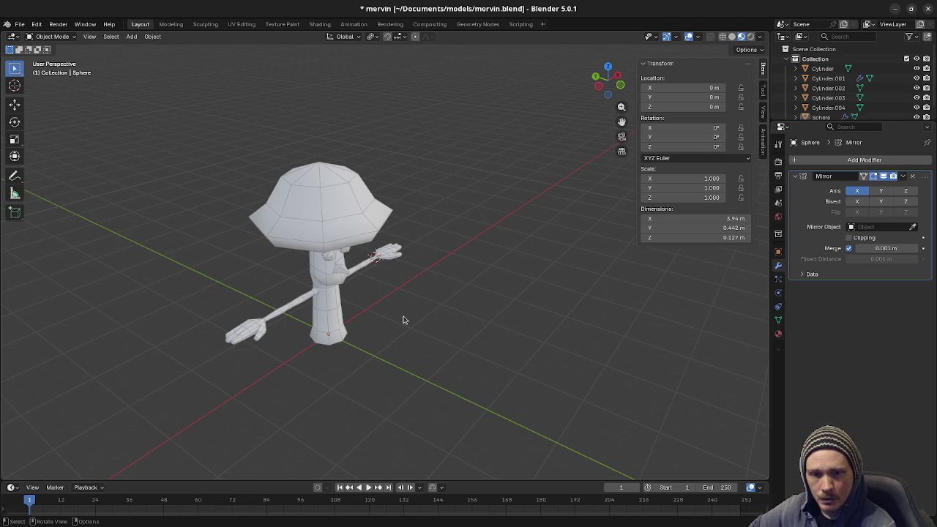
mouse_move(473, 327)
middle_mouse_down()
mouse_move(420, 329)
mouse_move(412, 378)
mouse_move(341, 402)
middle_mouse_up()
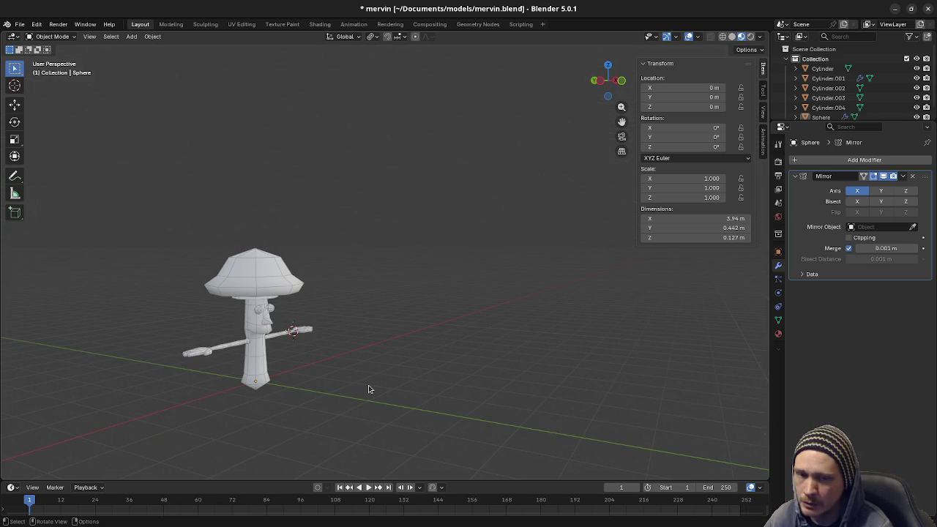
mouse_move(397, 364)
middle_mouse_down("shift")
mouse_move(358, 381)
mouse_move(369, 375)
middle_mouse_up("shift")
scroll(370, 375, "up", 1)
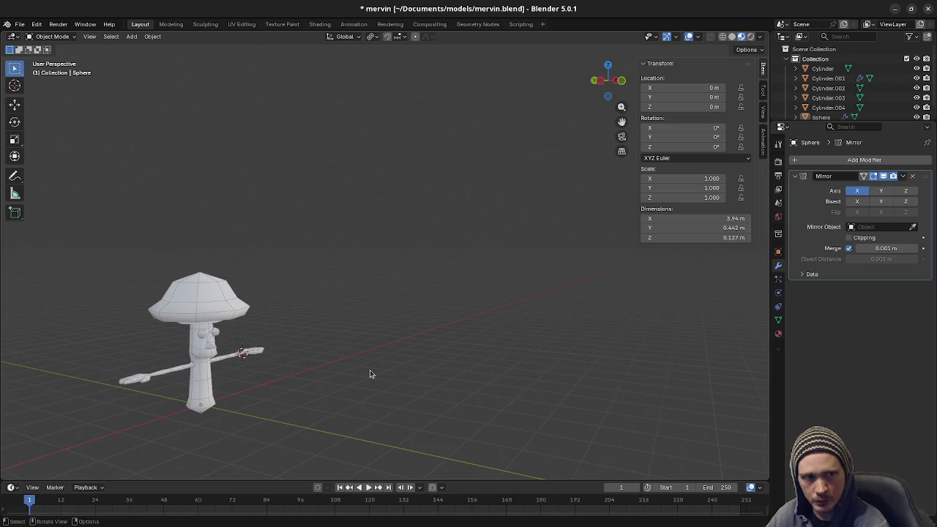
scroll(345, 382, "up", 1)
mouse_move(345, 382)
middle_mouse_down()
mouse_move(355, 372)
mouse_move(324, 393)
middle_mouse_up()
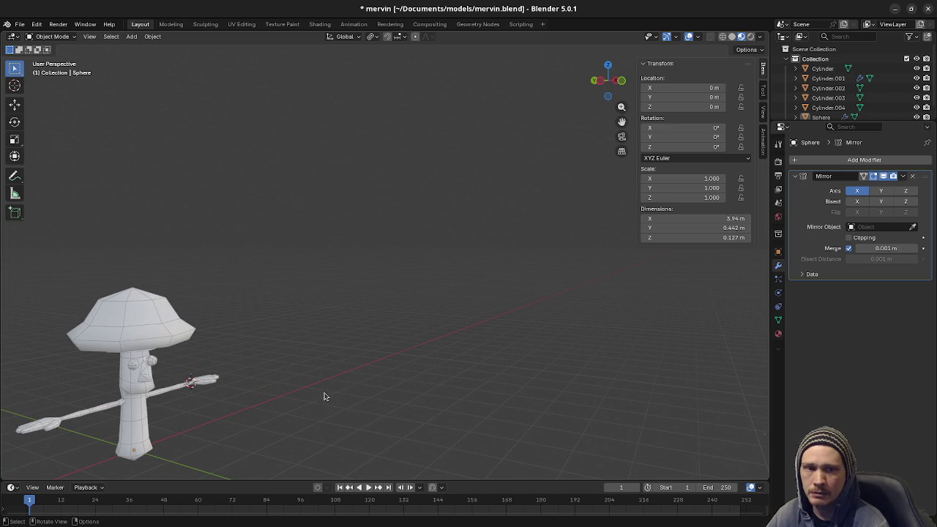
middle_click_drag(211, 377, 372, 331)
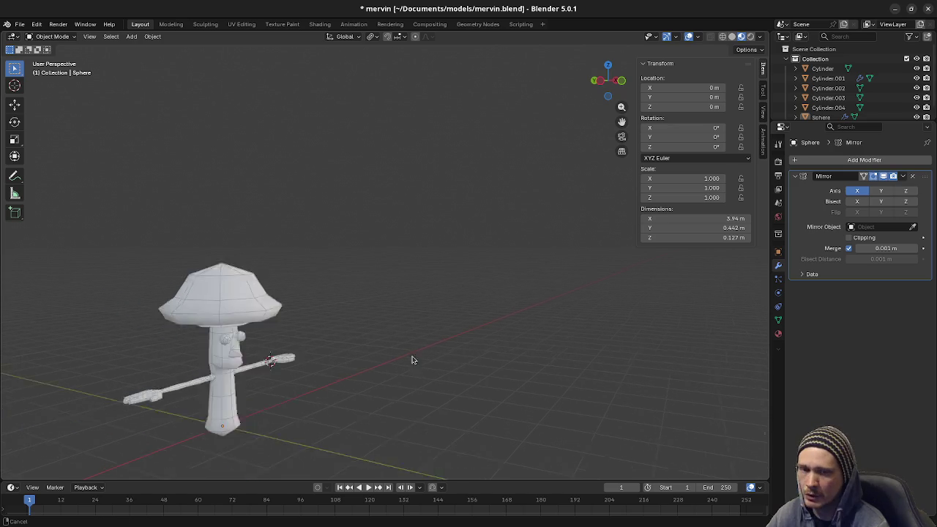
key("alt+Tab")
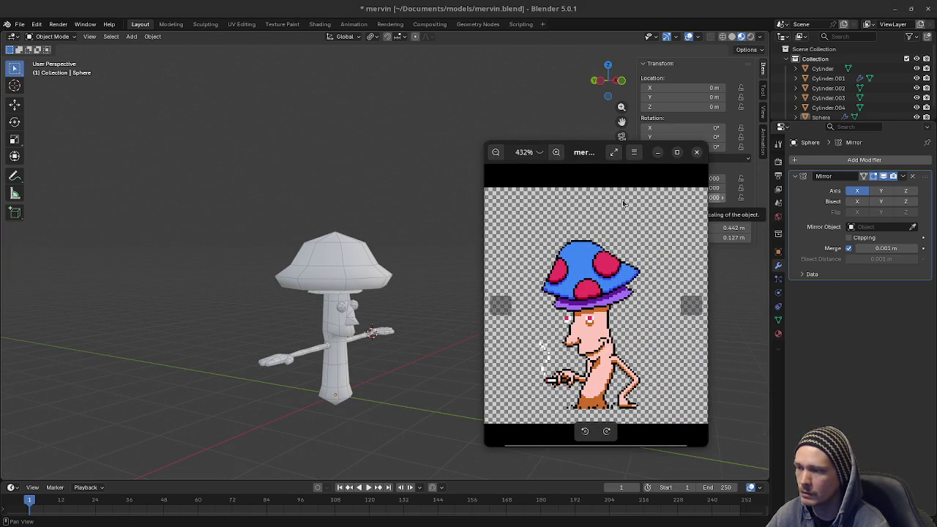
left_click(657, 153)
middle_click_drag(392, 299, 401, 345)
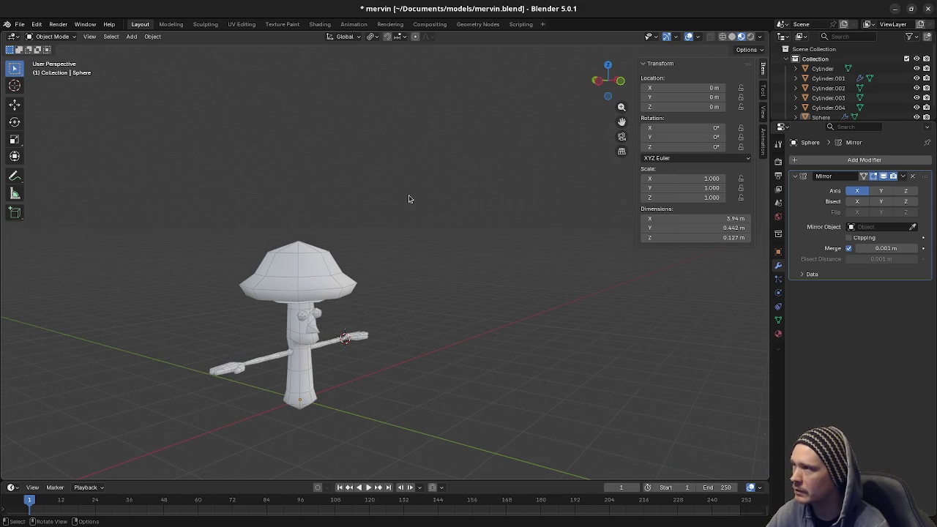
- Snap the 3D cursor to the world origin with Shift+S
key("shift+s")
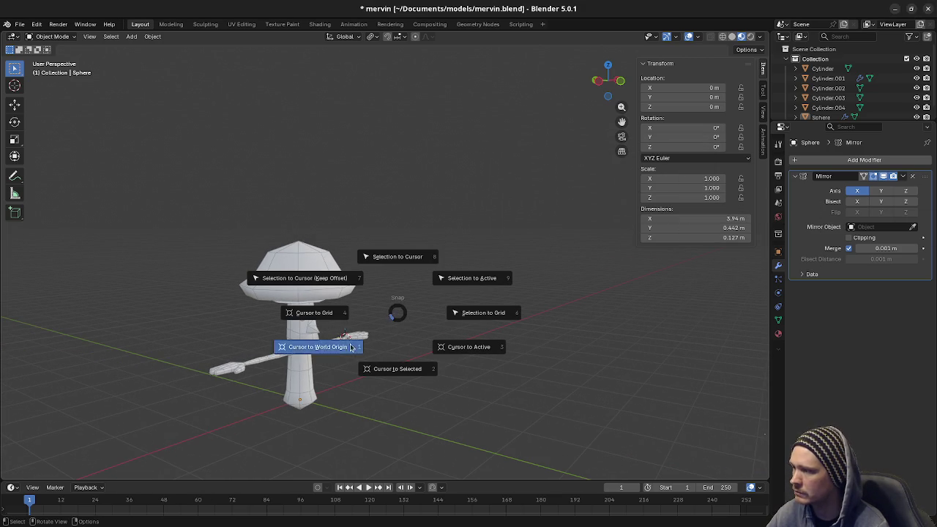
left_click(386, 340)
middle_click_drag(477, 318, 288, 378, "shift")
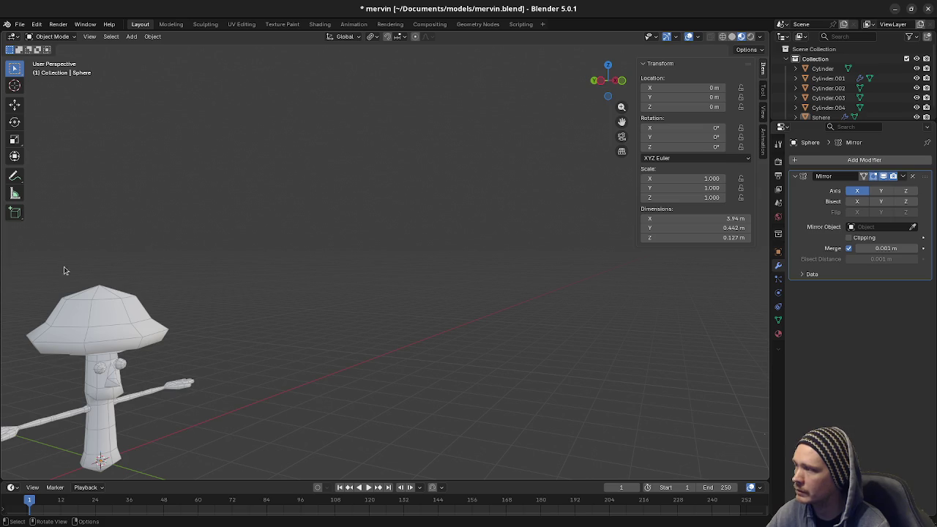
middle_click_drag(300, 370, 265, 371)
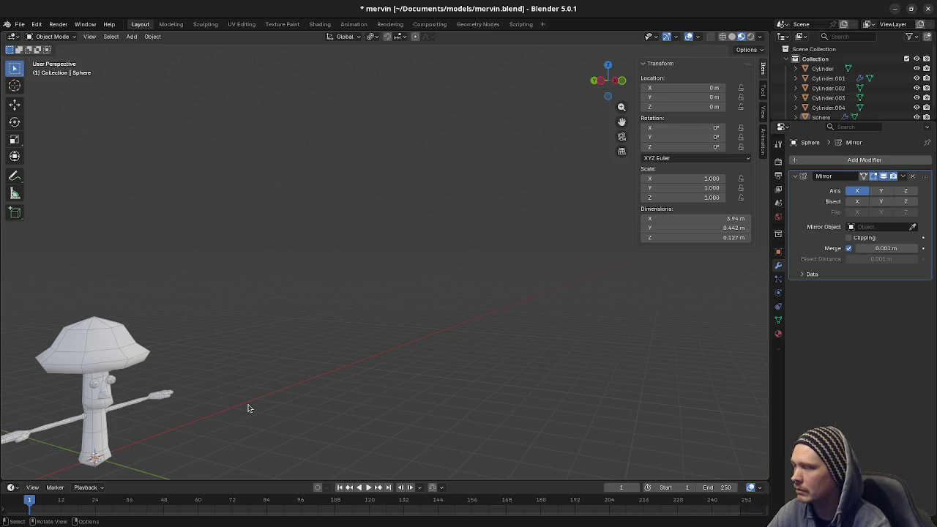
middle_click_drag(248, 408, 290, 410)
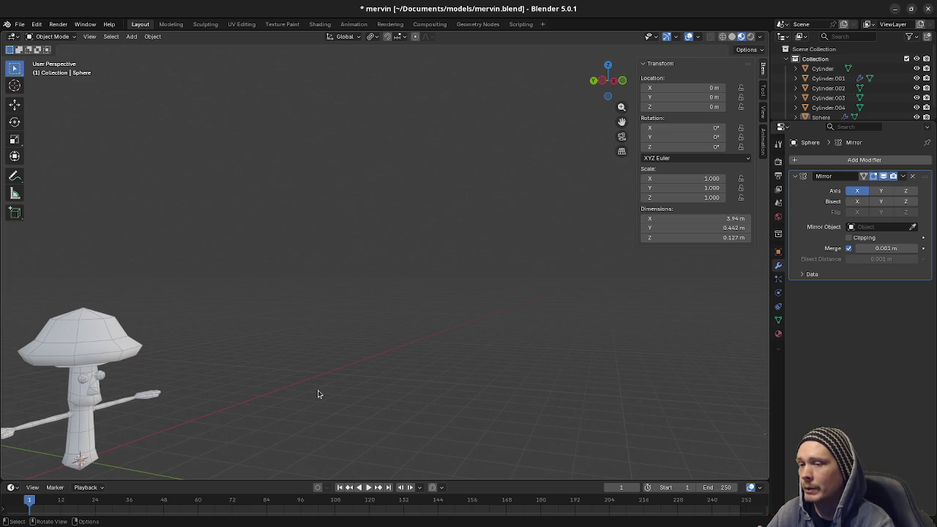
mouse_move(318, 393)
middle_mouse_down("shift")
mouse_move(361, 309)
mouse_move(315, 314)
mouse_move(330, 310)
mouse_move(383, 339)
mouse_move(462, 325)
mouse_move(361, 334)
mouse_move(429, 322)
middle_mouse_up("shift")
- Inspect the character from several angles, end front-on, and select the arms object
scroll(360, 333, "up", 5)
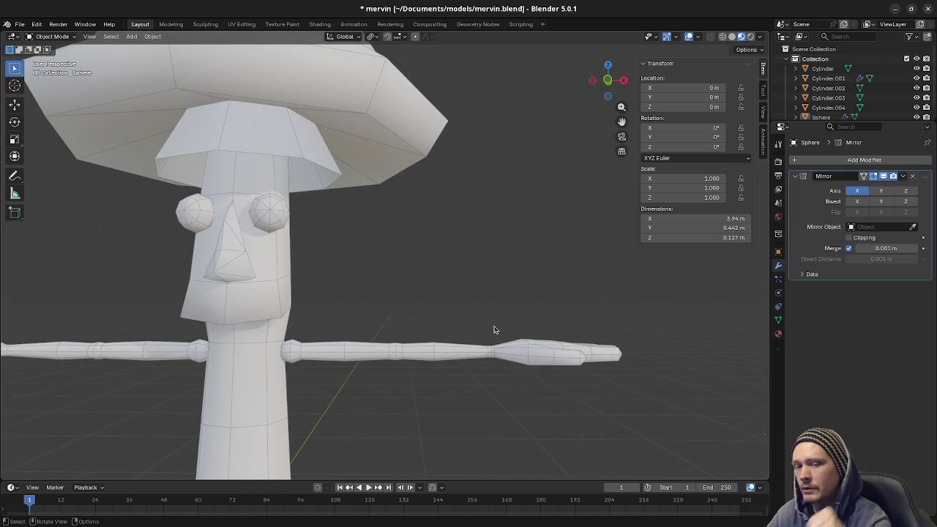
scroll(488, 333, "down", 5)
mouse_move(488, 333)
middle_mouse_down()
mouse_move(359, 314)
mouse_move(402, 299)
mouse_move(439, 307)
mouse_move(359, 386)
mouse_move(244, 401)
mouse_move(611, 399)
mouse_move(286, 429)
mouse_move(633, 434)
mouse_move(241, 443)
mouse_move(251, 414)
mouse_move(305, 425)
mouse_move(287, 416)
mouse_move(366, 408)
mouse_move(325, 414)
mouse_move(389, 418)
mouse_move(379, 416)
middle_mouse_up()
scroll(318, 381, "down", 3)
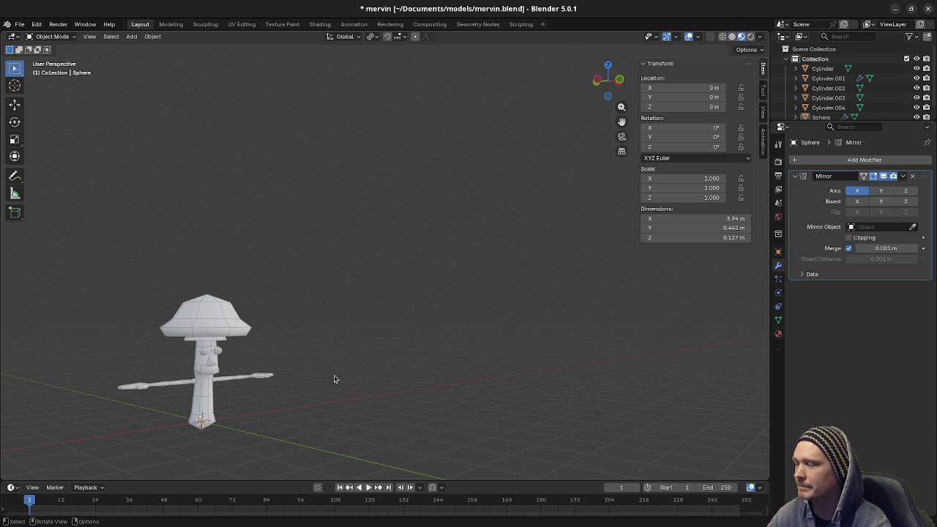
mouse_move(338, 377)
middle_mouse_down()
mouse_move(319, 398)
mouse_move(424, 345)
mouse_move(383, 347)
mouse_move(432, 331)
middle_mouse_up()
middle_click_drag(513, 327, 487, 341)
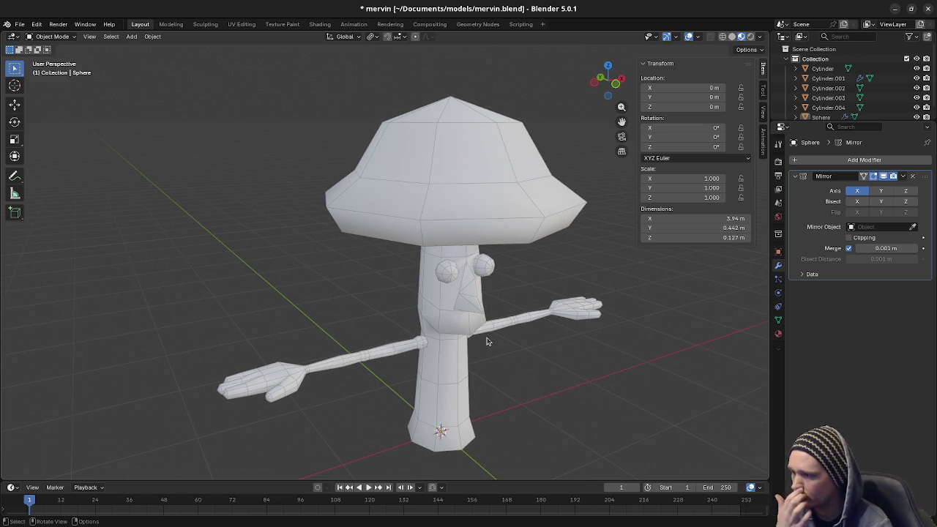
mouse_move(486, 341)
middle_mouse_down()
mouse_move(432, 261)
mouse_move(441, 277)
mouse_move(417, 271)
mouse_move(384, 323)
mouse_move(377, 312)
mouse_move(423, 325)
middle_mouse_up()
scroll(490, 333, "up", 2)
middle_click_drag(489, 325, 450, 324)
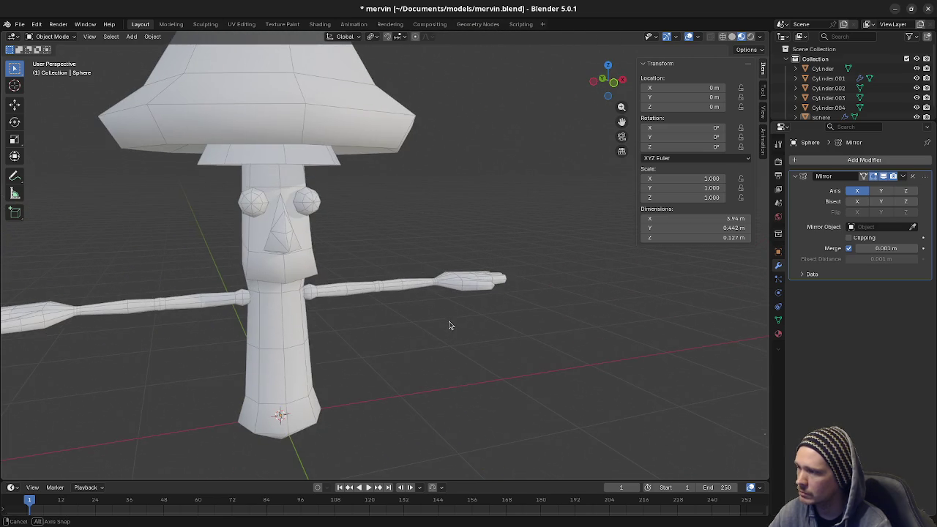
left_click(357, 293)
- Enter Edit Mode on the arms in X-ray front orthographic view with nothing selected
key("shift+z")
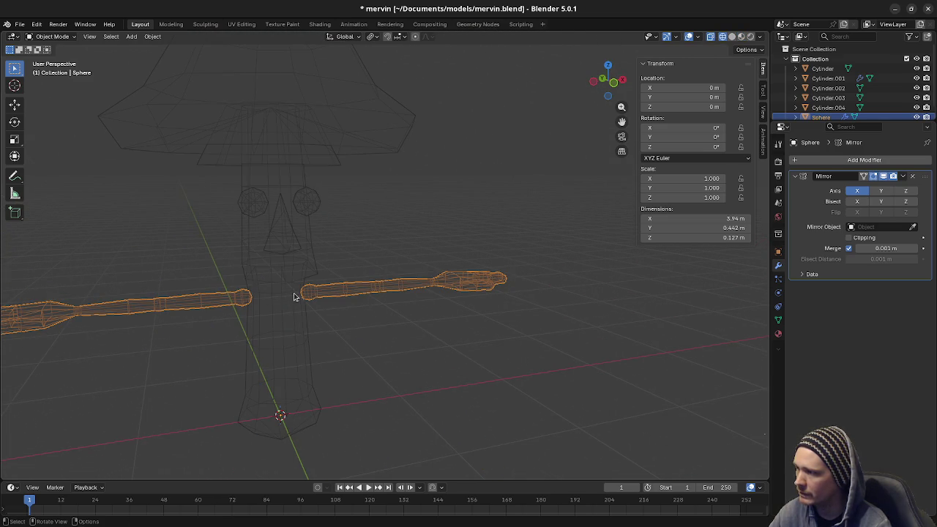
key("Tab")
key("KP_1")
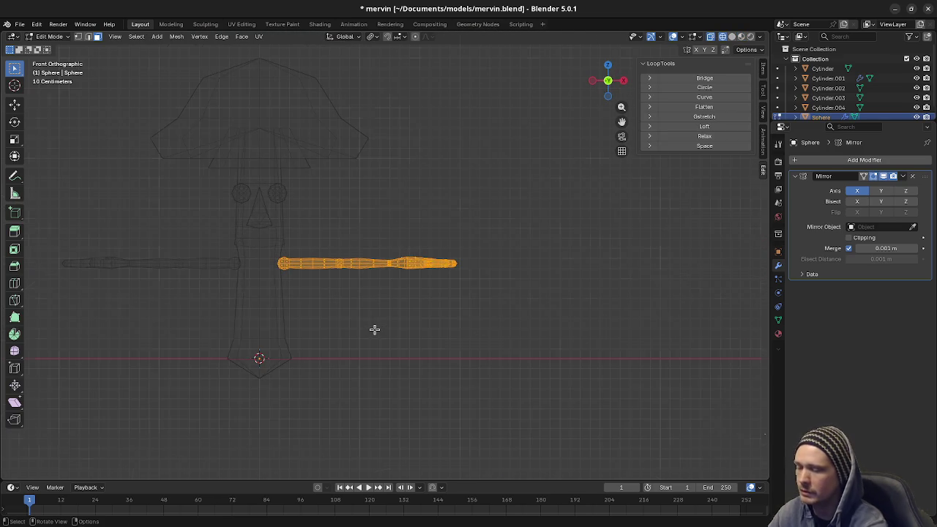
scroll(374, 328, "up", 2)
middle_click_drag(374, 329, 520, 312, "ctrl")
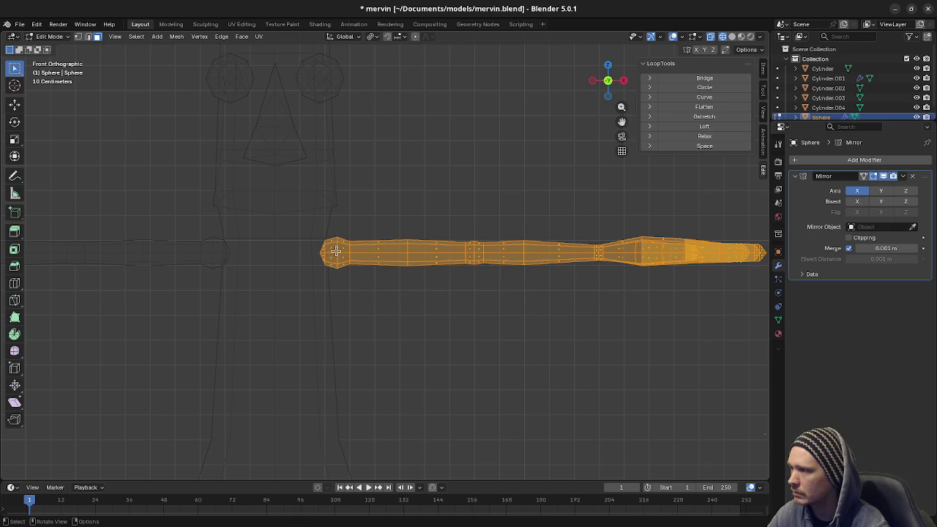
key("alt+a")
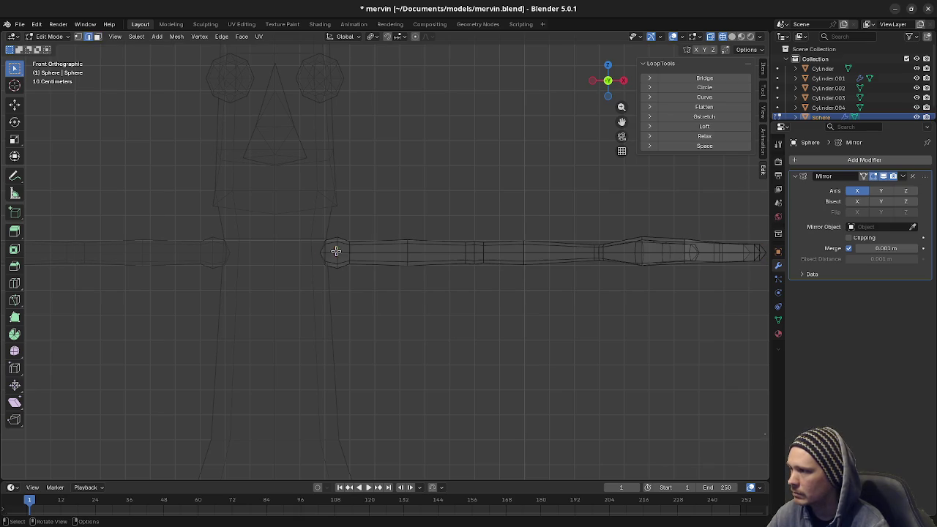
- Snap the 3D cursor to the shoulder vertex and select the whole linked arm
key("alt+Tab")
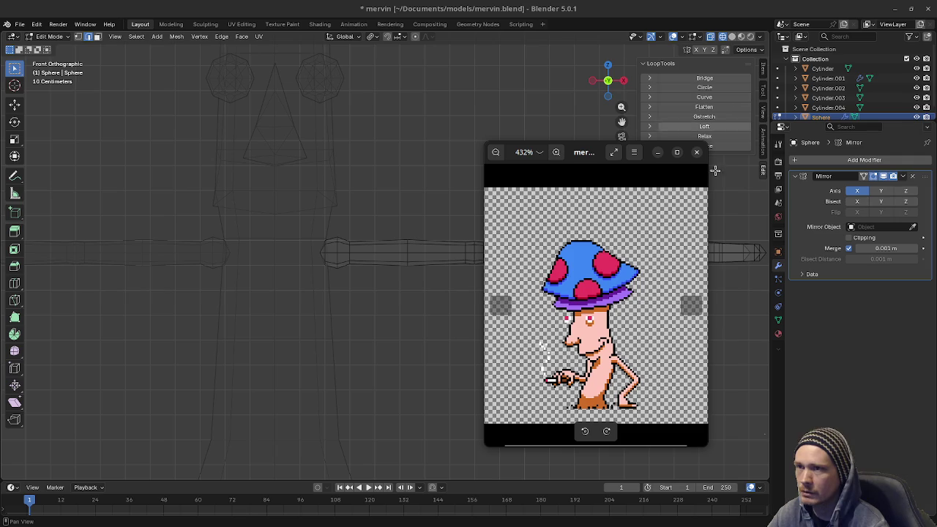
left_click(661, 153)
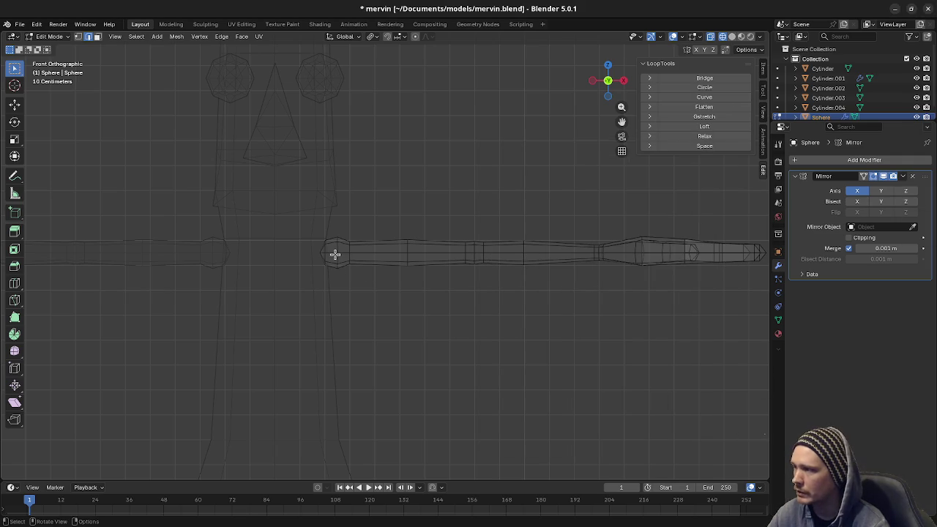
key("shift+s")
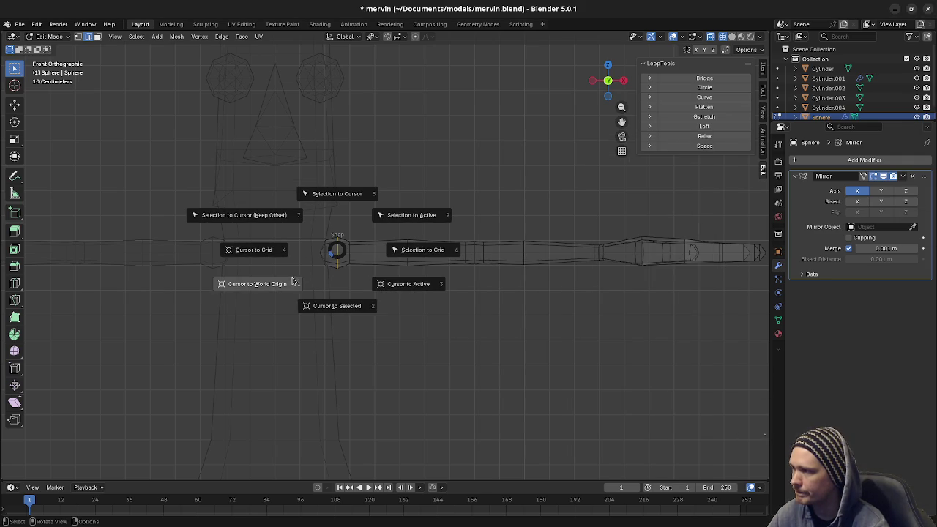
left_click(340, 306)
key("ctrl+l")
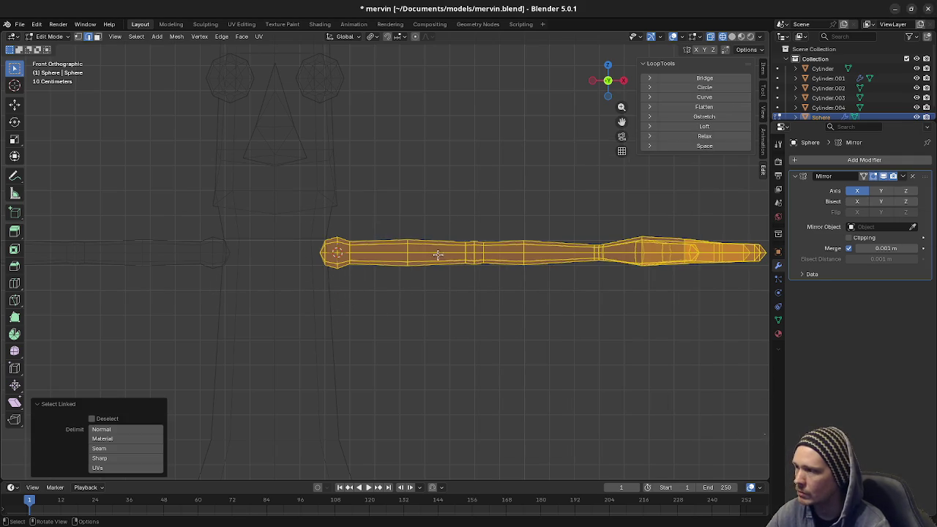
- Set the Transform Pivot Point to 3D Cursor
key("r")
key("Escape")
left_click(374, 37)
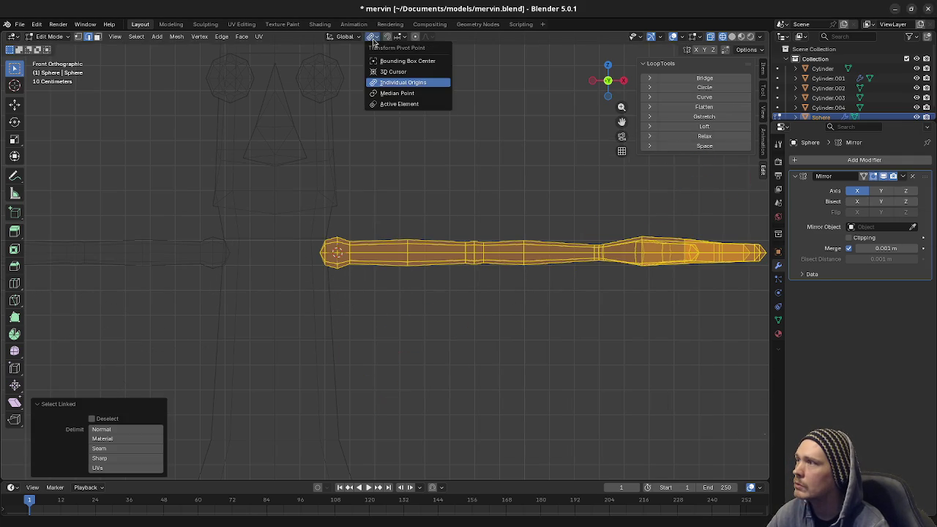
left_click(396, 93)
left_click(373, 37)
left_click(393, 72)
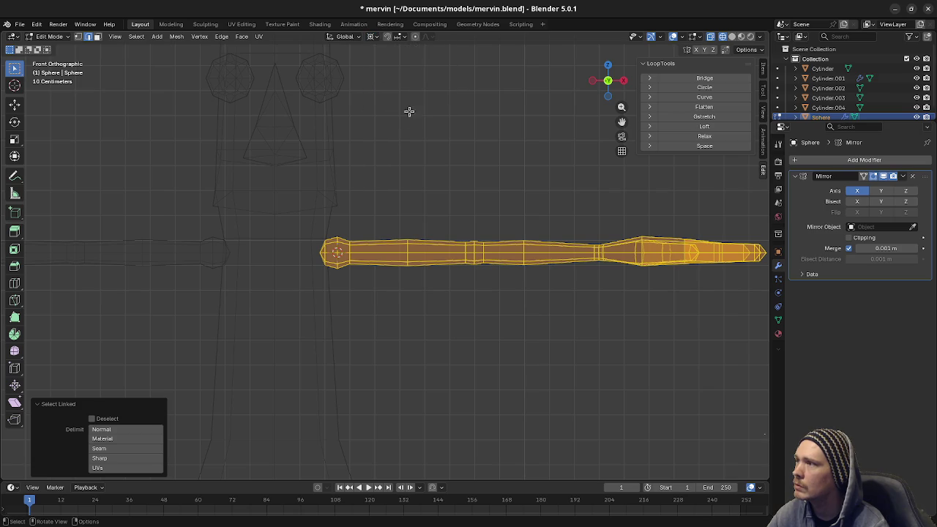
- Rotate the arm 90° about the shoulder and inspect it in solid shading
key("r")
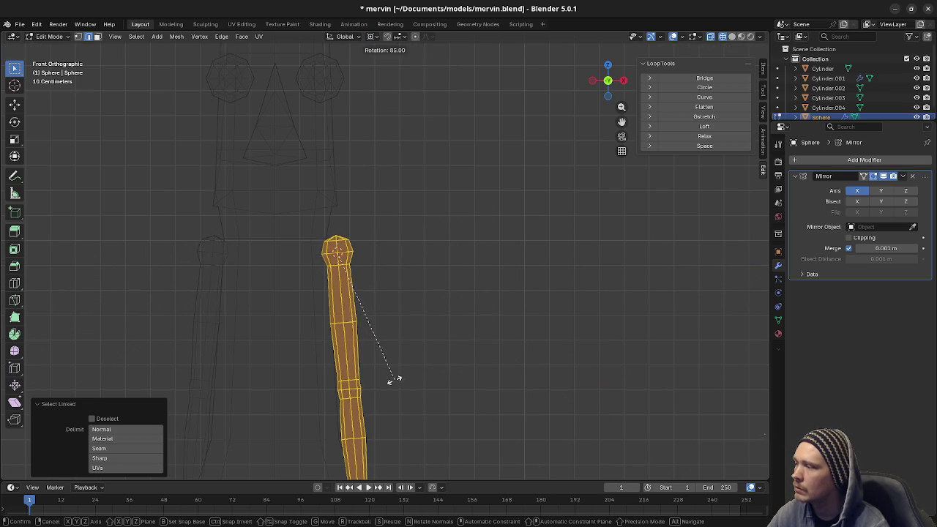
type("90")
key("Return")
scroll(381, 385, "down", 2)
mouse_move(385, 376)
middle_mouse_down("shift")
mouse_move(423, 337)
mouse_move(344, 349)
mouse_move(379, 324)
middle_mouse_up("shift")
key("shift+z")
scroll(372, 379, "down", 2)
mouse_move(371, 378)
middle_mouse_down()
mouse_move(389, 323)
mouse_move(425, 335)
mouse_move(488, 325)
mouse_move(454, 339)
mouse_move(532, 334)
mouse_move(393, 335)
mouse_move(408, 299)
middle_mouse_up()
scroll(517, 339, "up", 4)
scroll(448, 342, "up", 2)
scroll(446, 335, "down", 2)
- Undo the arm rotation and view the character from a three-quarter angle
key("KP_1")
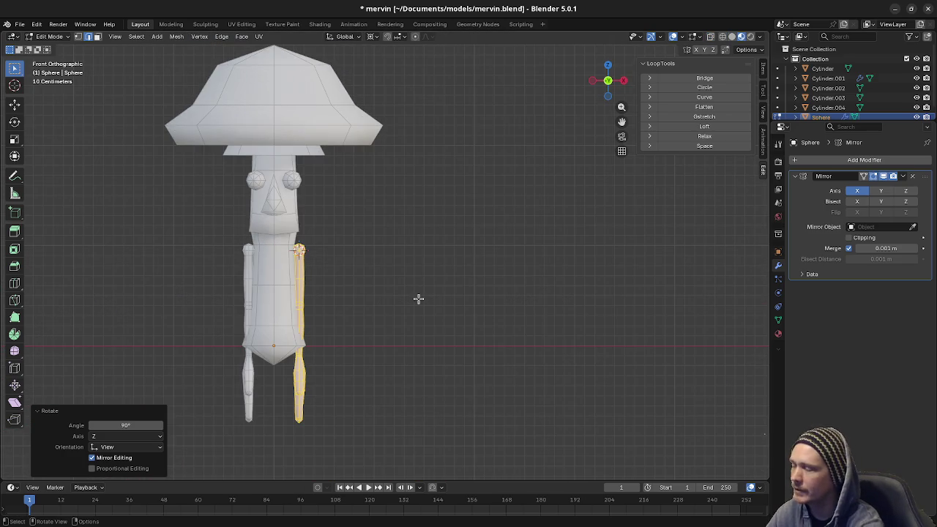
key("ctrl+z")
mouse_move(307, 287)
middle_mouse_down()
mouse_move(481, 299)
mouse_move(464, 313)
mouse_move(554, 295)
mouse_move(394, 292)
mouse_move(454, 342)
mouse_move(407, 277)
mouse_move(494, 280)
mouse_move(346, 260)
mouse_move(351, 218)
mouse_move(388, 255)
mouse_move(512, 257)
middle_mouse_up()
scroll(416, 302, "up", 3)
scroll(406, 277, "up", 2)
scroll(406, 278, "up", 2)
- Slide the vertex at the hand's base along its edge by factor 0.100
key("alt+a")
left_click(364, 246, "alt")
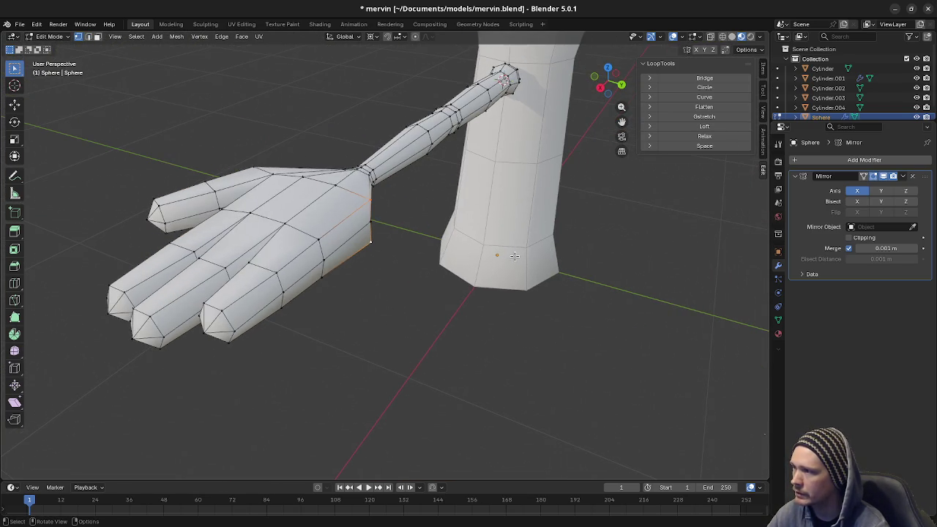
key("shift+v")
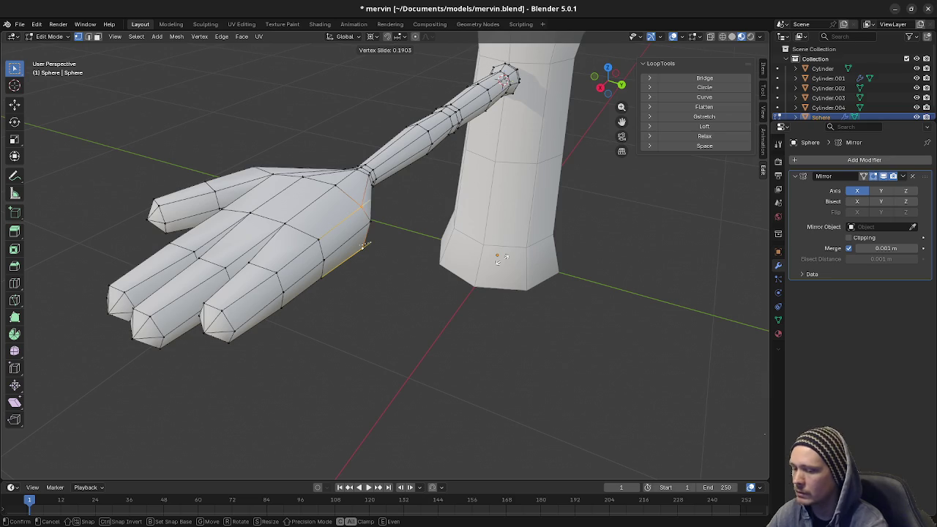
left_click(502, 258)
mouse_move(418, 230)
middle_mouse_down()
mouse_move(372, 224)
mouse_move(432, 246)
mouse_move(415, 310)
mouse_move(441, 327)
mouse_move(449, 349)
middle_mouse_up()
scroll(437, 273, "up", 3)
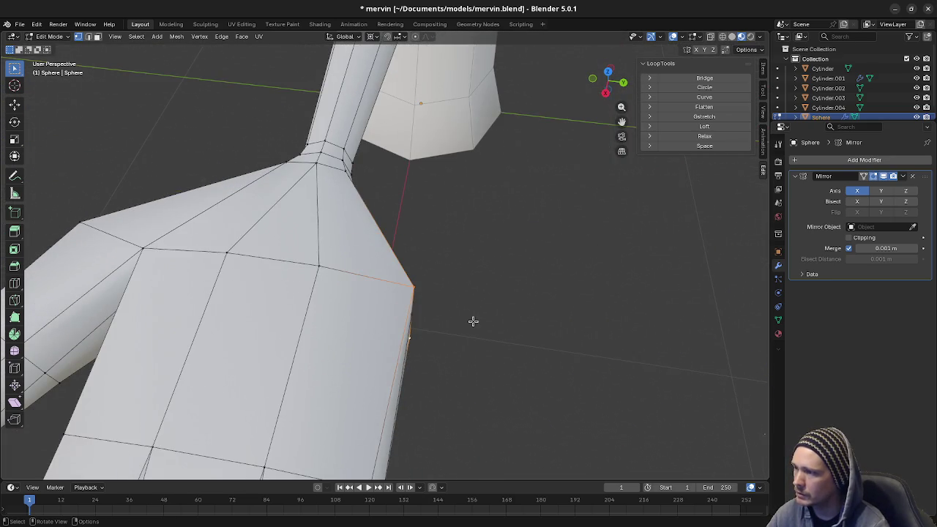
key("shift+v")
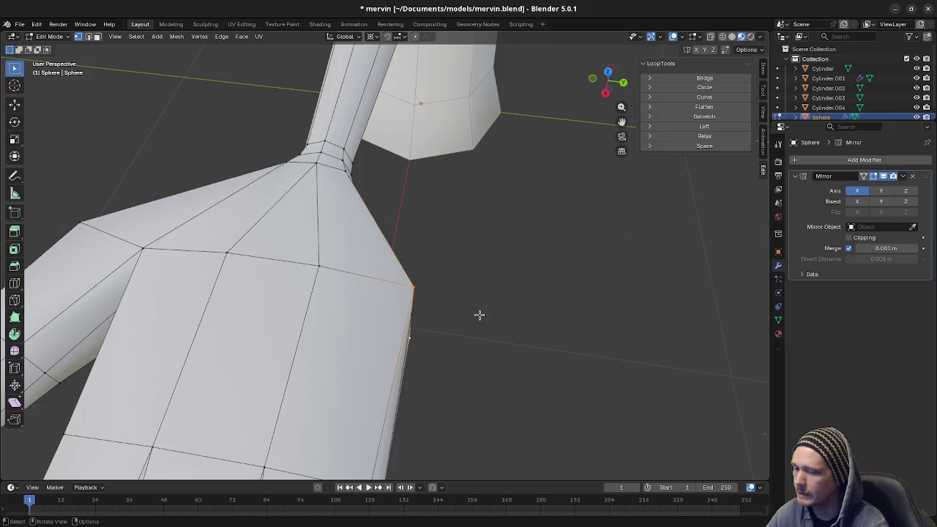
key("KP_7")
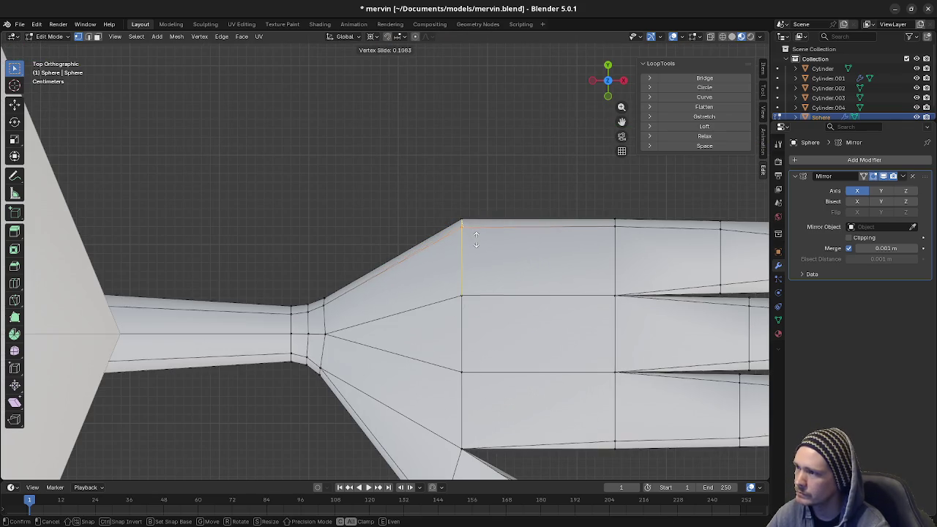
type("0")
left_click(476, 239)
middle_click_drag(481, 310, 461, 185, "shift")
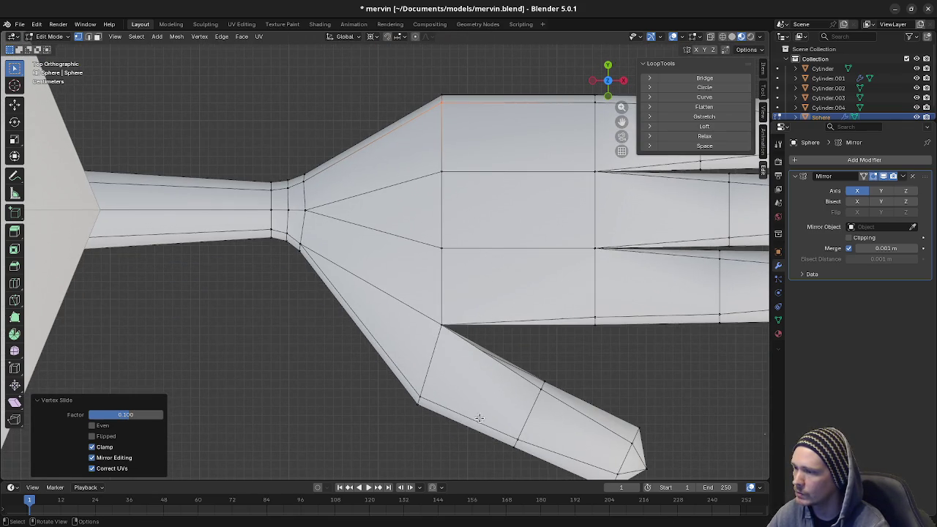
mouse_move(506, 374)
middle_mouse_down()
mouse_move(441, 273)
mouse_move(363, 290)
middle_mouse_up()
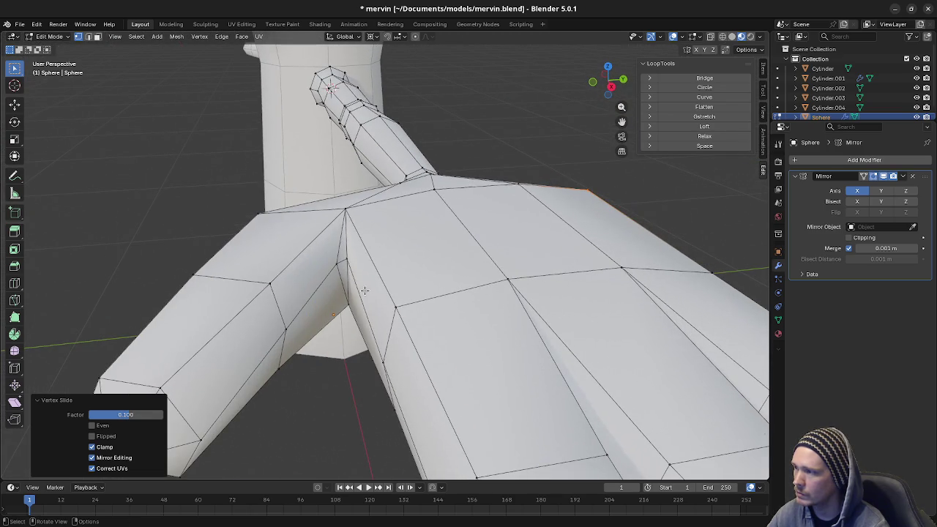
- Move the thumb-base vertex about 0.031 m in X and check the arm in solid shading
left_click(344, 264)
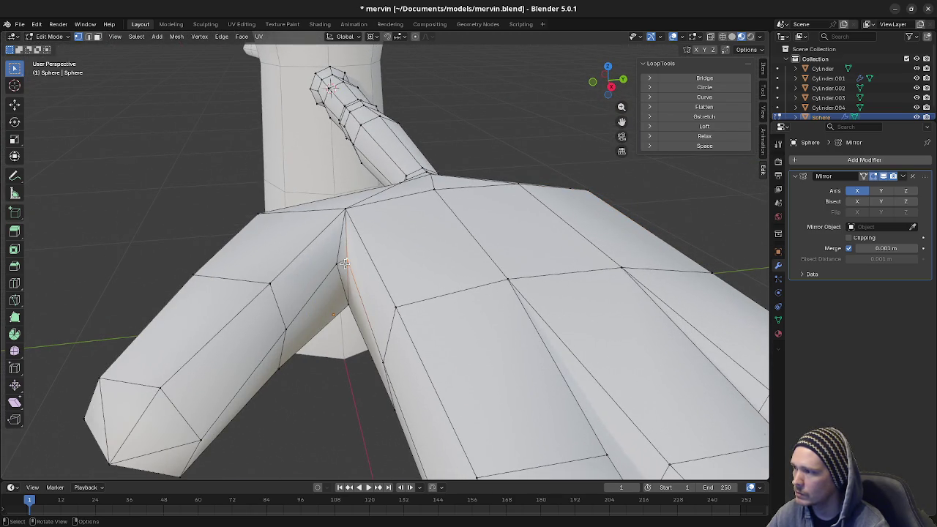
key("a")
key("alt+a")
left_click(337, 263)
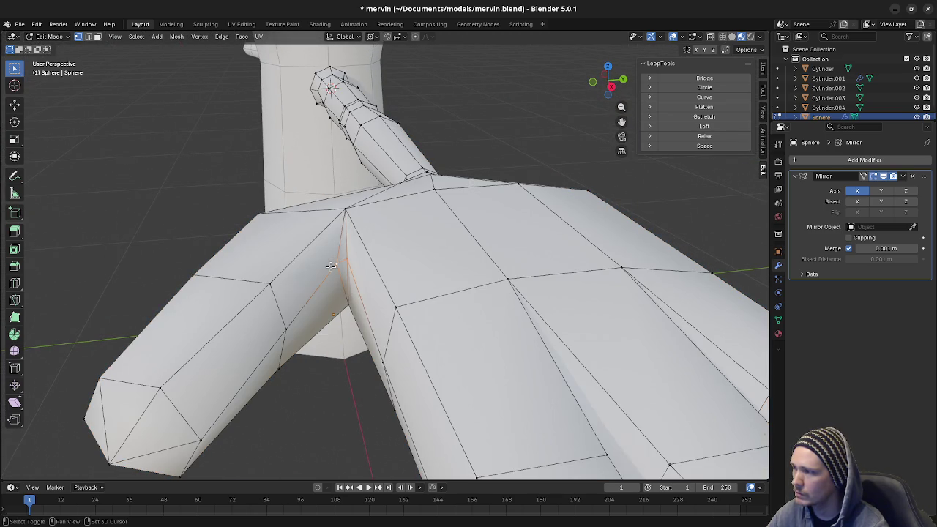
middle_click_drag(377, 268, 446, 311, "alt")
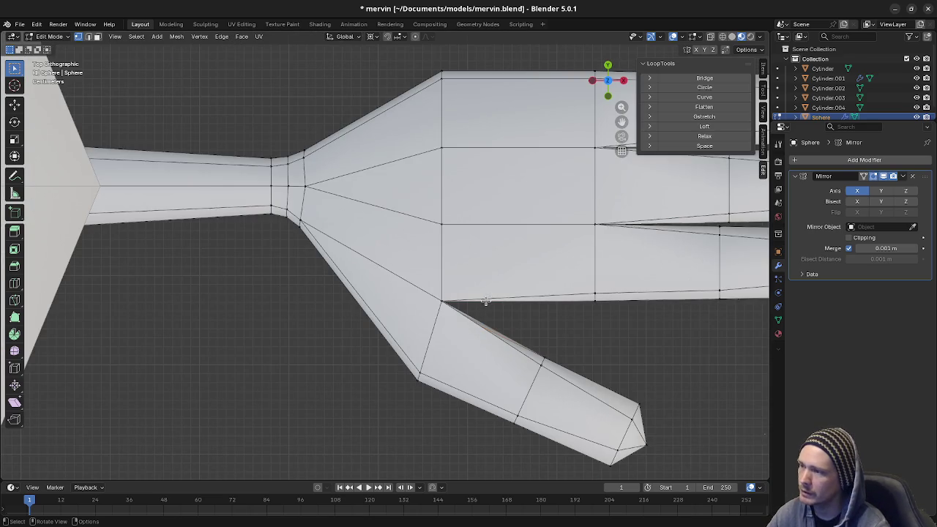
key("g")
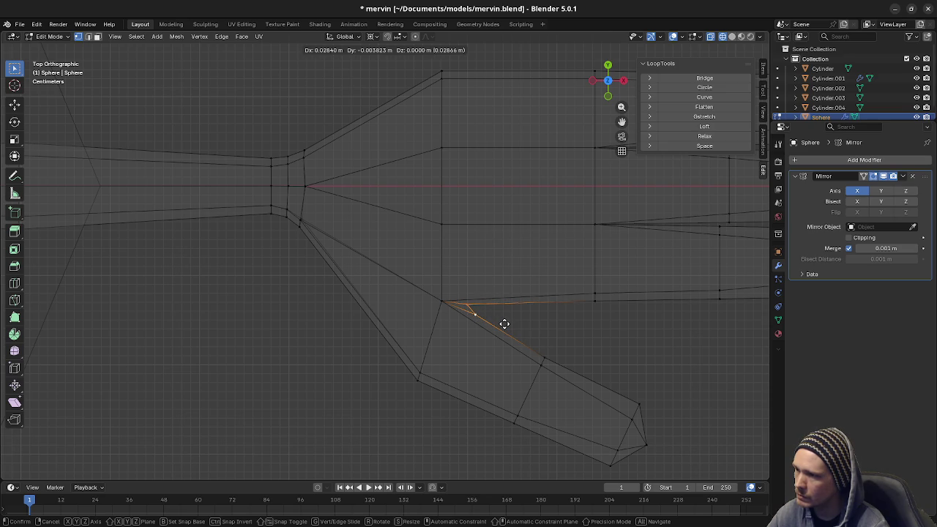
left_click(507, 324)
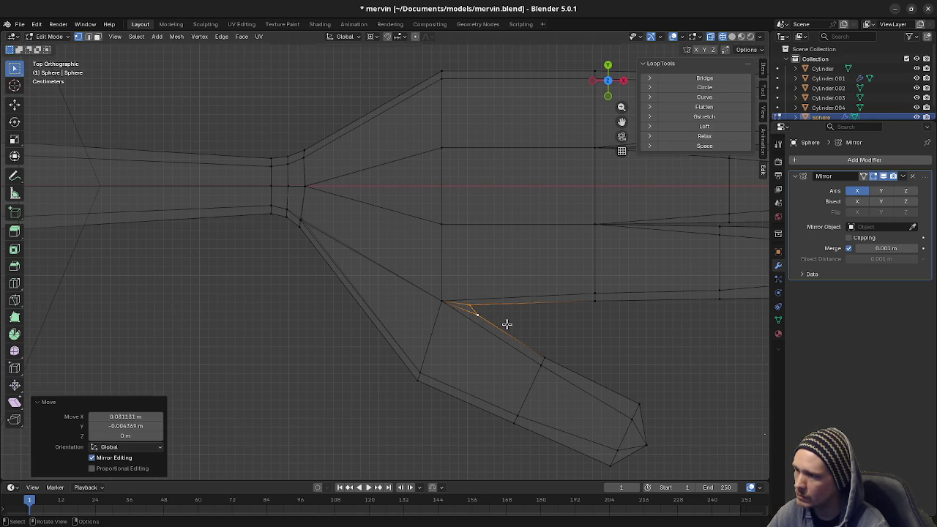
key("alt+z")
mouse_move(481, 418)
middle_mouse_down()
mouse_move(448, 300)
mouse_move(437, 302)
mouse_move(453, 350)
mouse_move(490, 339)
mouse_move(554, 347)
mouse_move(326, 299)
mouse_move(334, 328)
mouse_move(452, 337)
middle_mouse_up()
key("a")
key("alt+a")
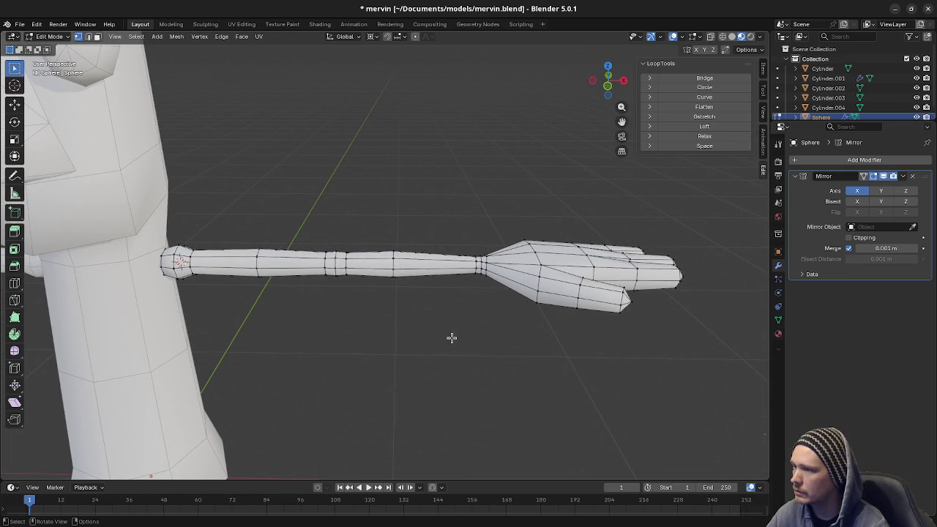
- Select the wrist edge loop and slide it along the arm in front view
scroll(458, 335, "up", 2)
scroll(476, 339, "up", 2)
left_click(517, 267, "alt")
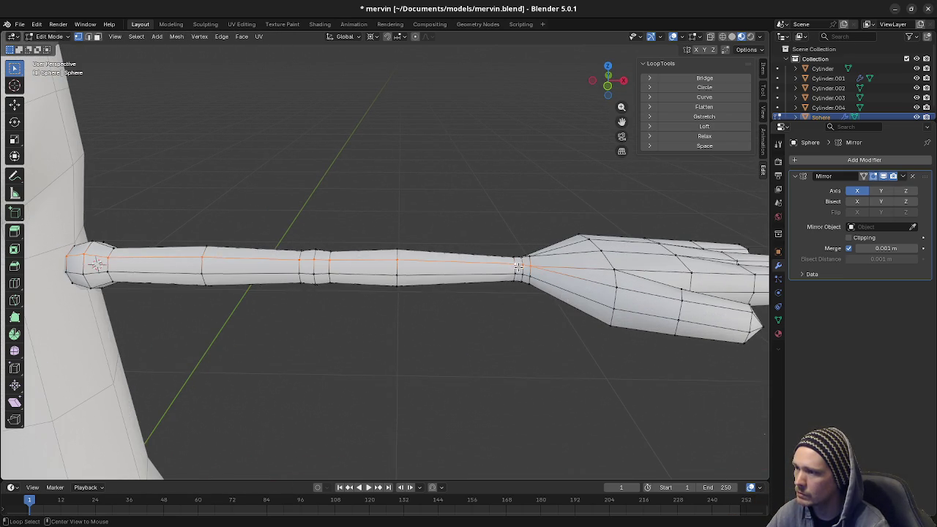
left_click(515, 269)
key("KP_1")
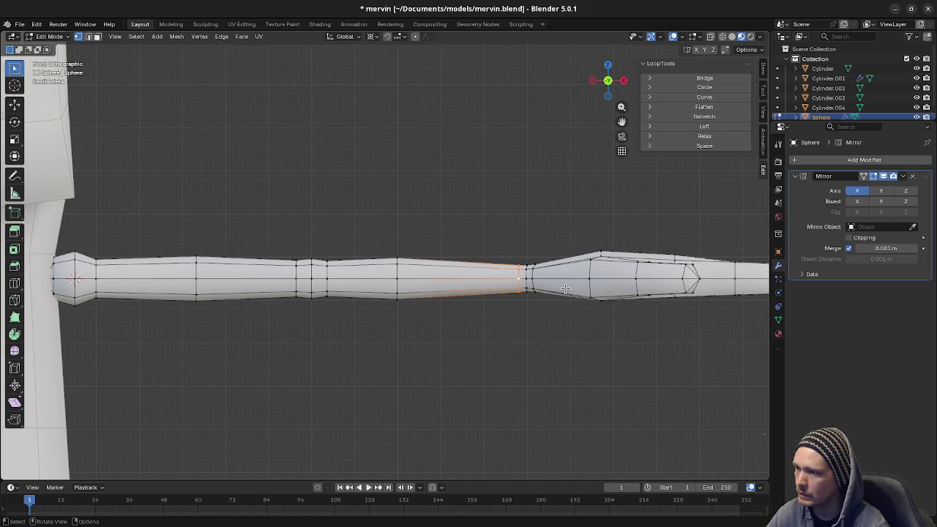
key("g")
key("g")
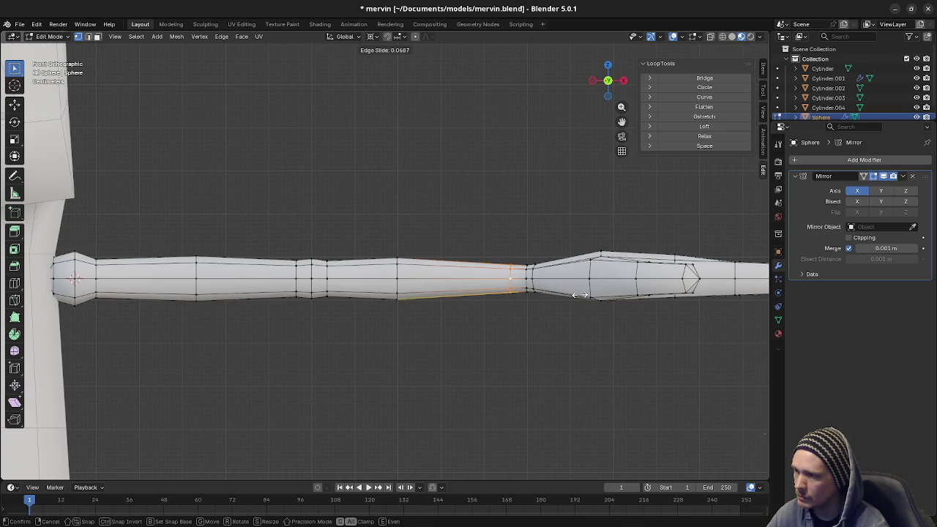
left_click(580, 295)
- Select the loop where the hand begins and bring the wrist into view
middle_click_drag(580, 295, 571, 299)
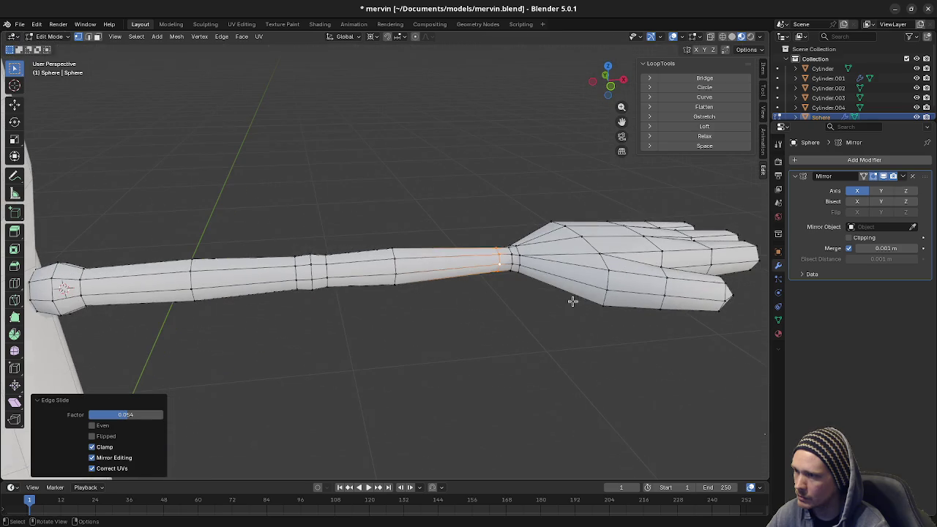
left_click(520, 262)
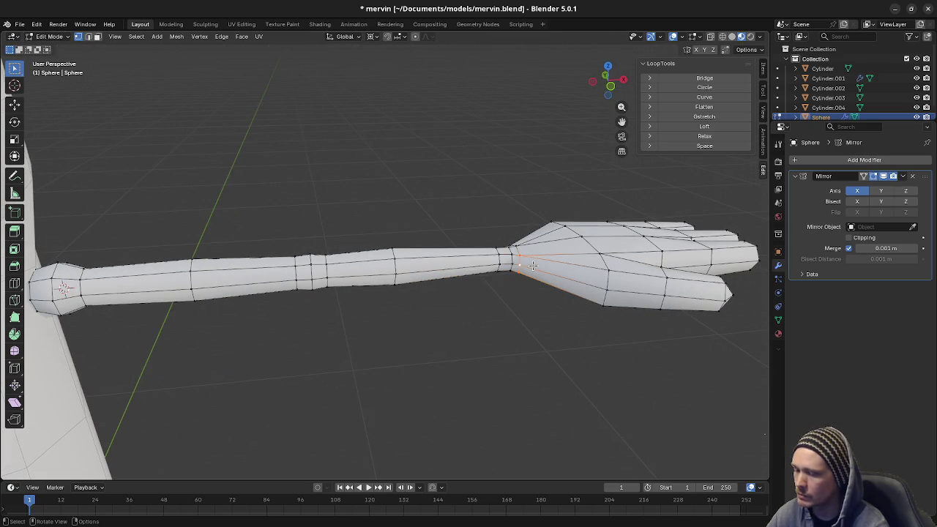
key("KP_3")
key("KP_1")
middle_click_drag(551, 291, 449, 314, "shift")
scroll(485, 310, "up", 4)
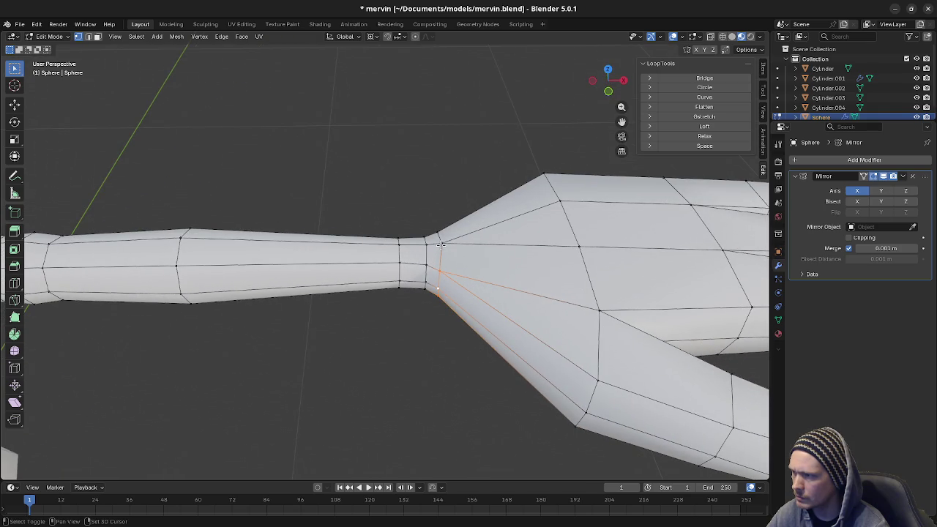
middle_click_drag(438, 233, 456, 352)
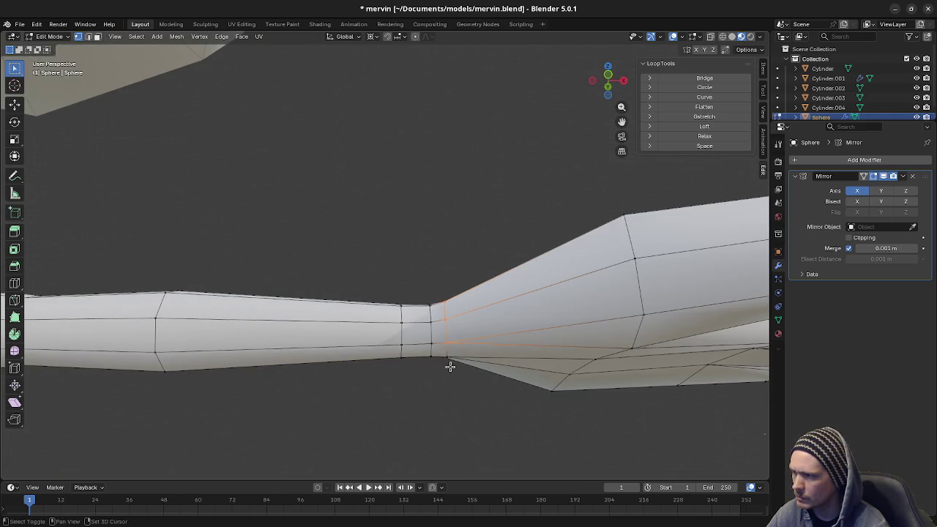
- Switch to see-through wireframe and inspect the wrist loop from front, side and top
key("shift+z")
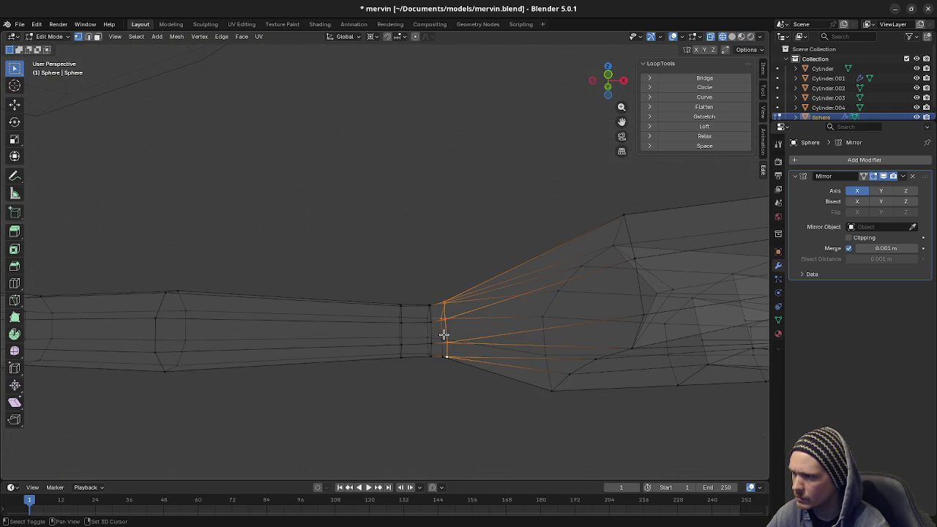
middle_click_drag(477, 383, 477, 368)
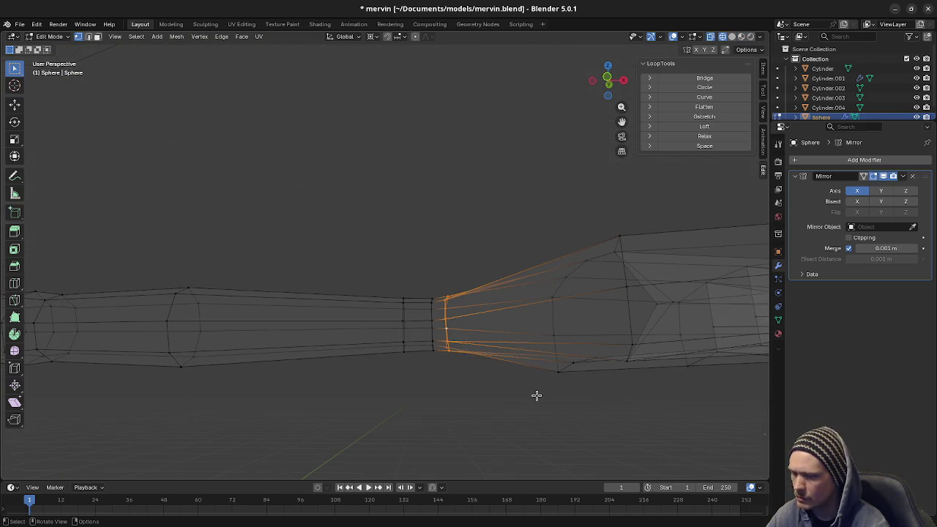
key("KP_3")
key("KP_1")
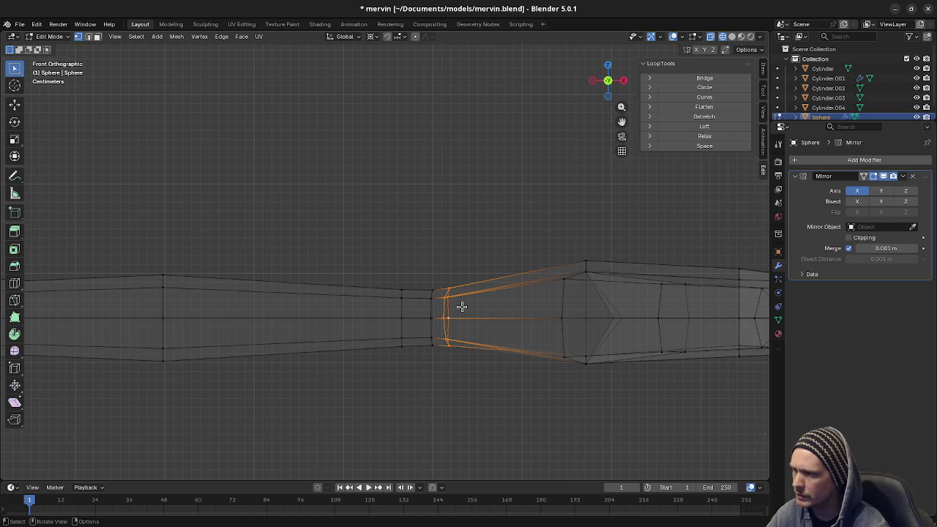
middle_click_drag(476, 312, 464, 402)
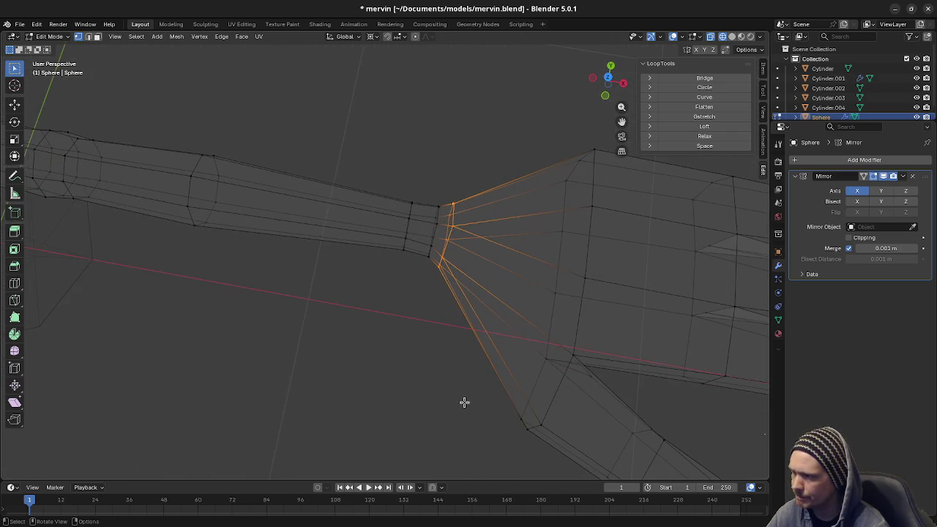
key("KP_7")
middle_click_drag(424, 284, 412, 320, "shift")
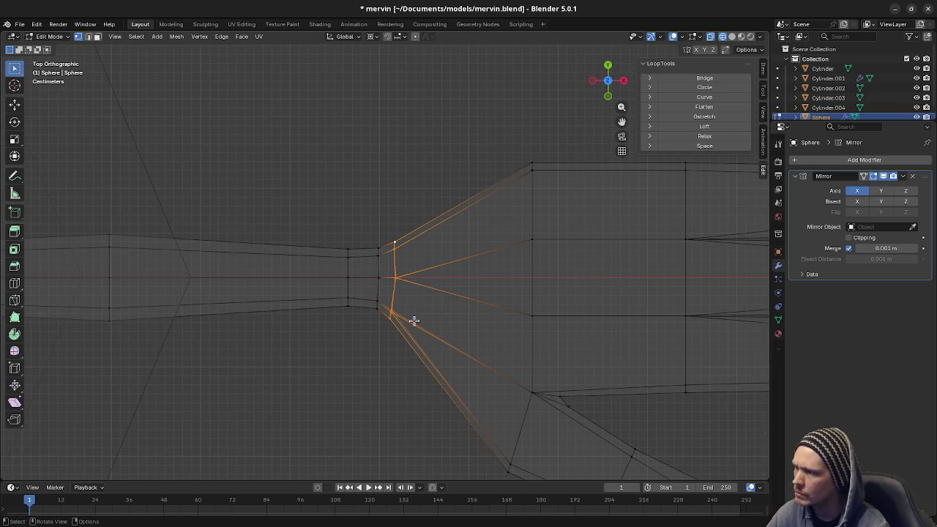
- Slide the hand's first loop, set the pivot to Median Point, then undo the slide
key("g")
key("g")
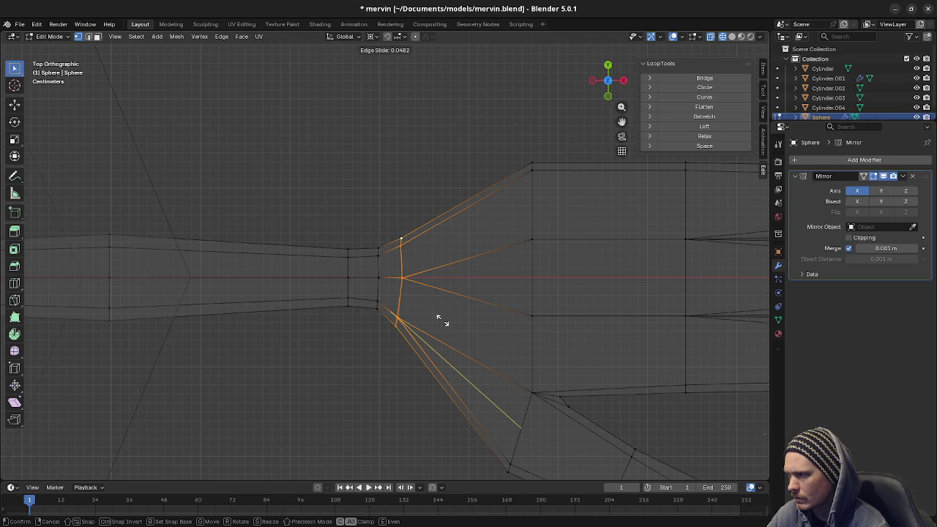
left_click(442, 320)
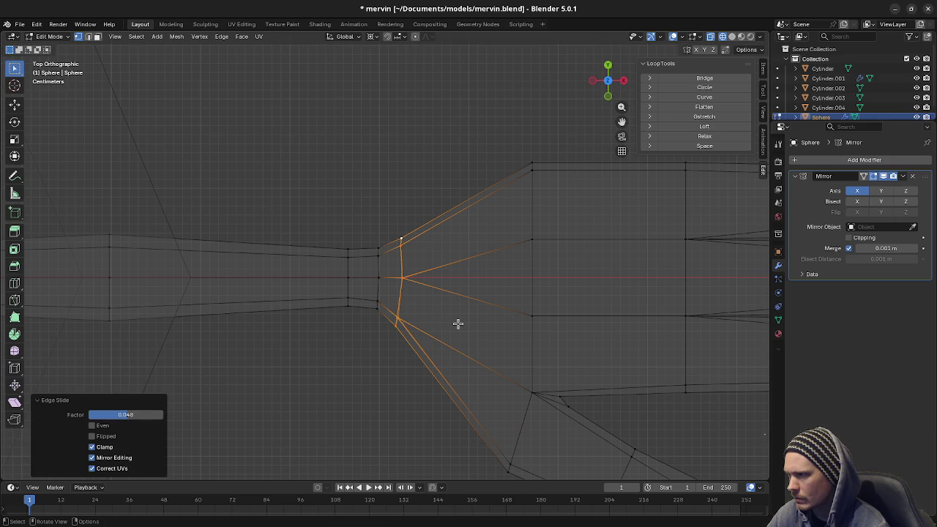
left_click(372, 36)
left_click(395, 93)
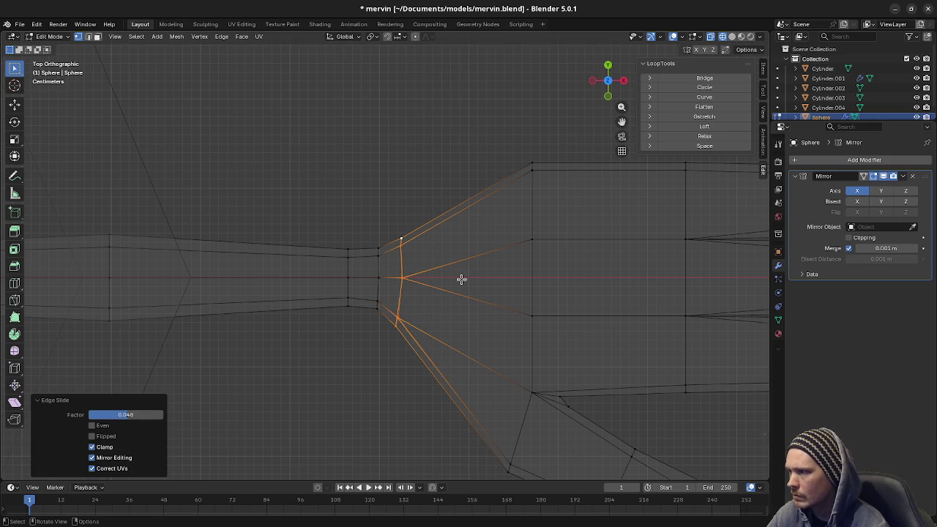
key("s")
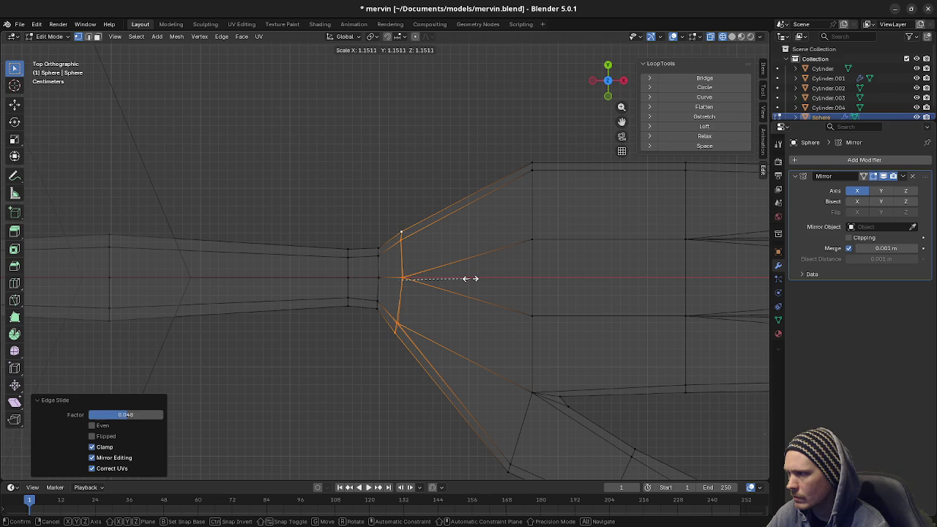
key("Escape")
key("ctrl+z")
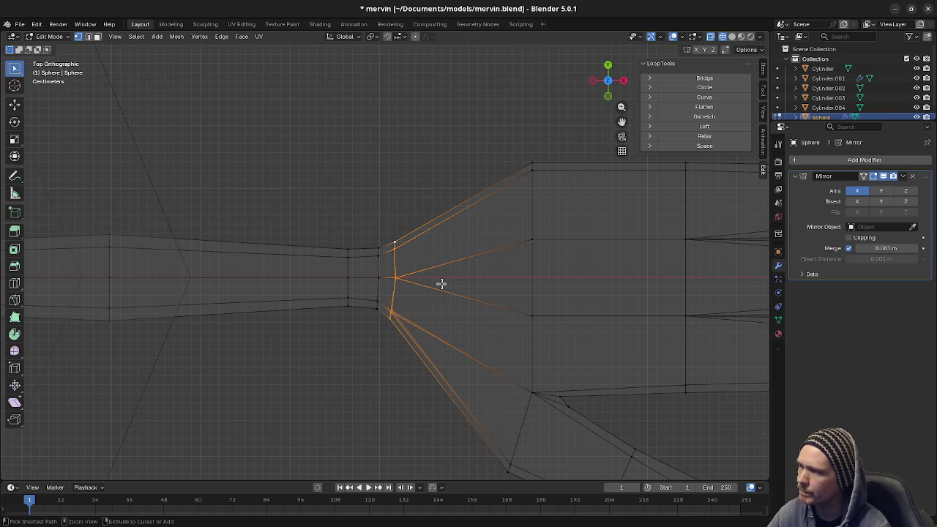
- Slide the hand loop onto the wrist loop at factor -1, then box-select the overlapping vertices
key("g")
key("g")
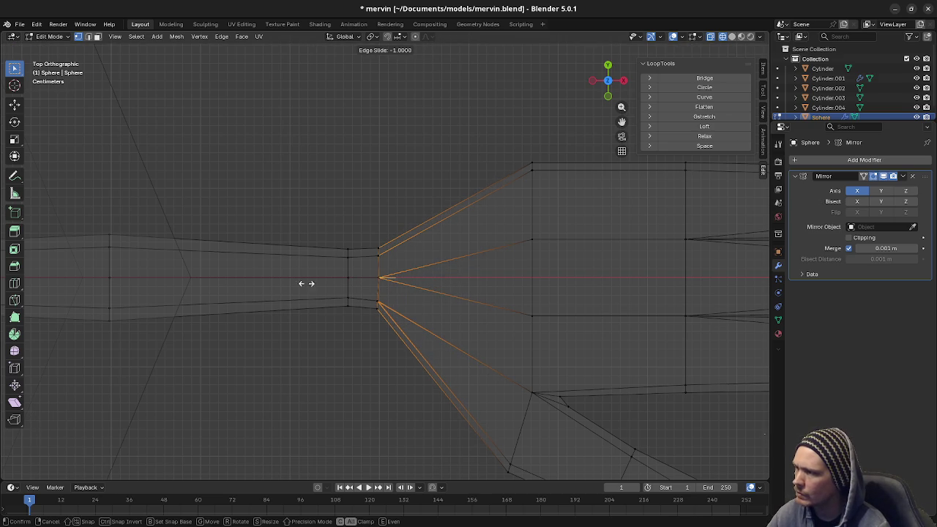
left_click(178, 269)
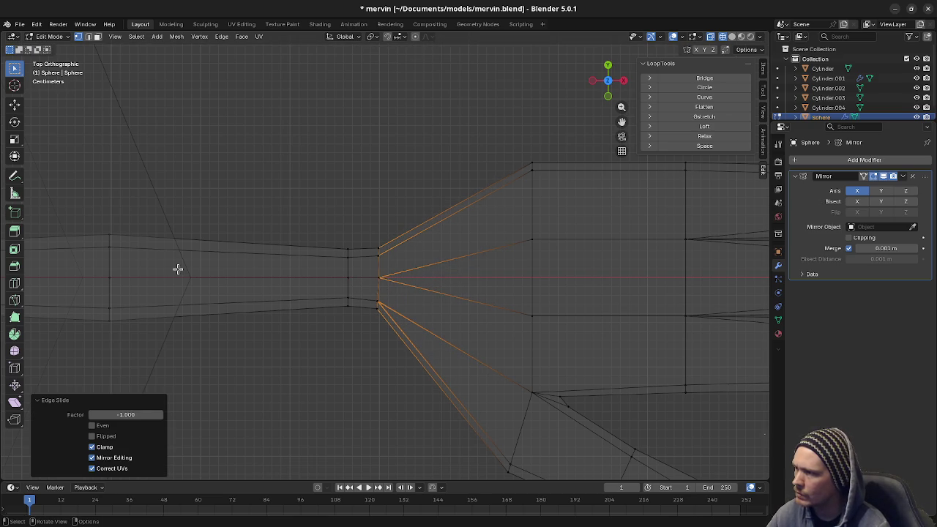
left_click(347, 268, "alt")
key("g")
key("g")
left_click(415, 279)
left_click_drag(361, 244, 421, 383)
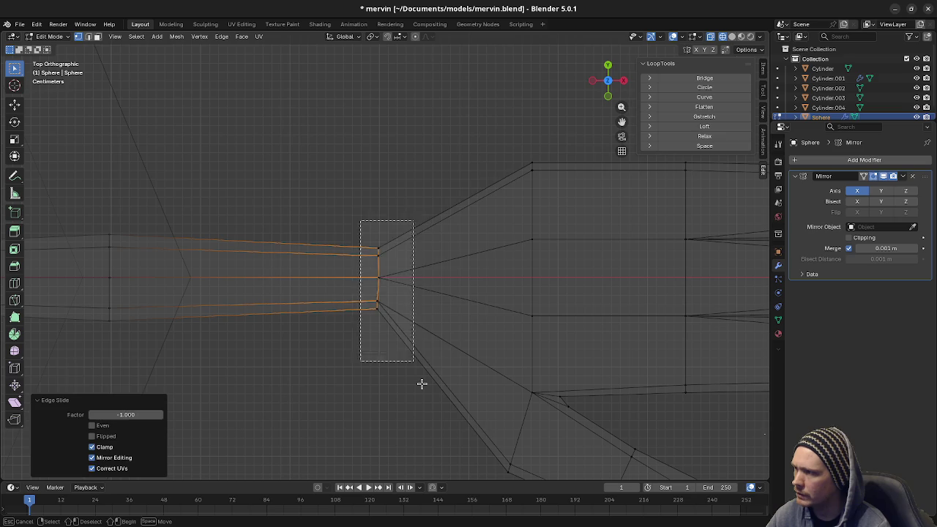
key("m")
left_click(421, 383)
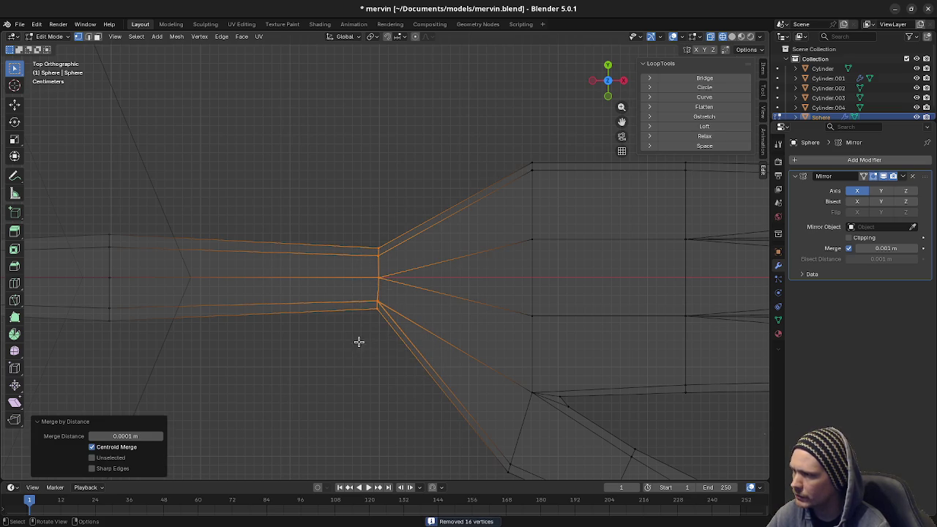
scroll(370, 336, "up", 2)
scroll(369, 218, "up", 1)
scroll(404, 354, "up", 2)
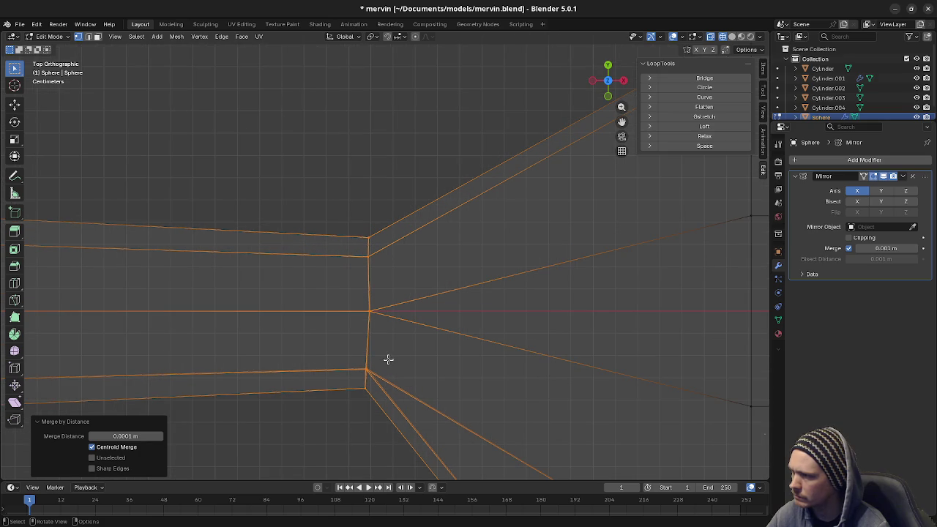
scroll(378, 345, "up", 2)
scroll(378, 345, "down", 1)
scroll(368, 395, "down", 2)
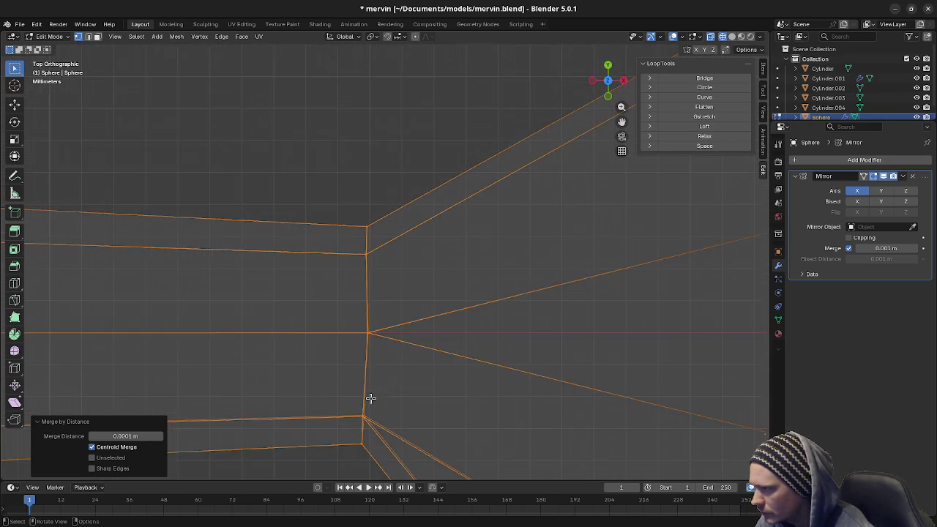
key("s")
key("x")
key("0")
key("Return")
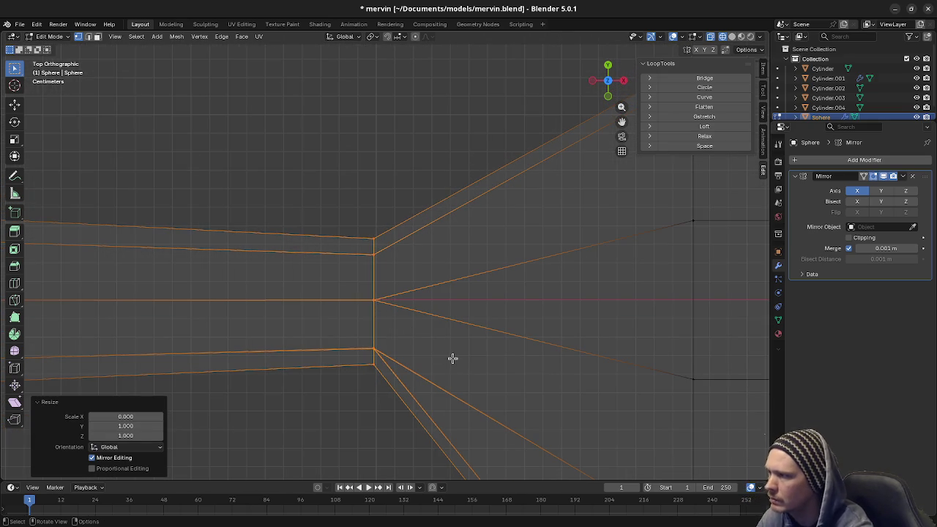
scroll(452, 357, "up", 1)
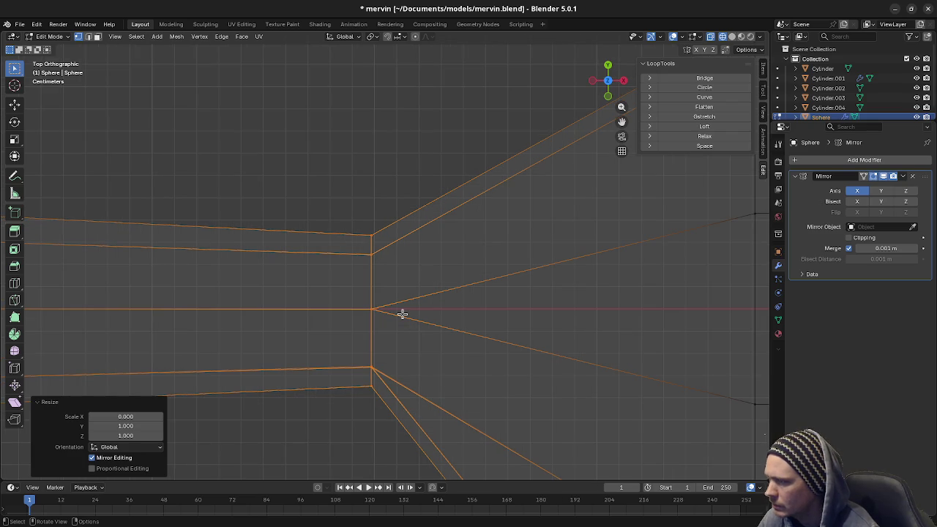
key("ctrl+z")
key("ctrl+z")
key("ctrl+z")
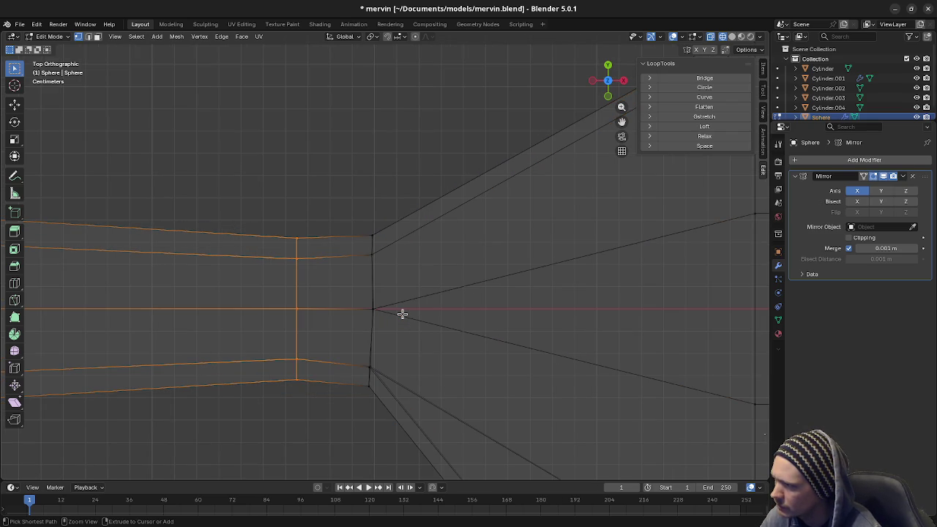
scroll(299, 345, "down", 2)
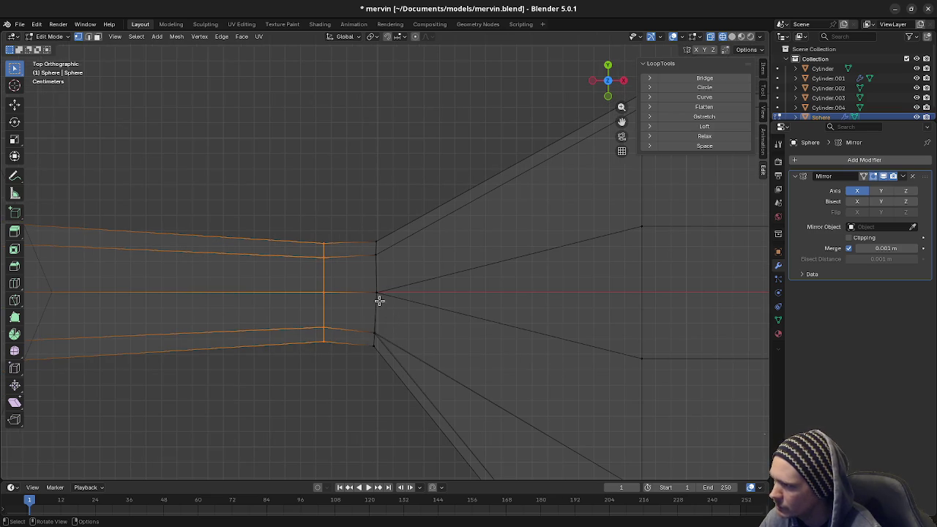
scroll(379, 300, "up", 2)
left_click(363, 318)
key("ctrl+z")
key("ctrl+z")
key("ctrl+z")
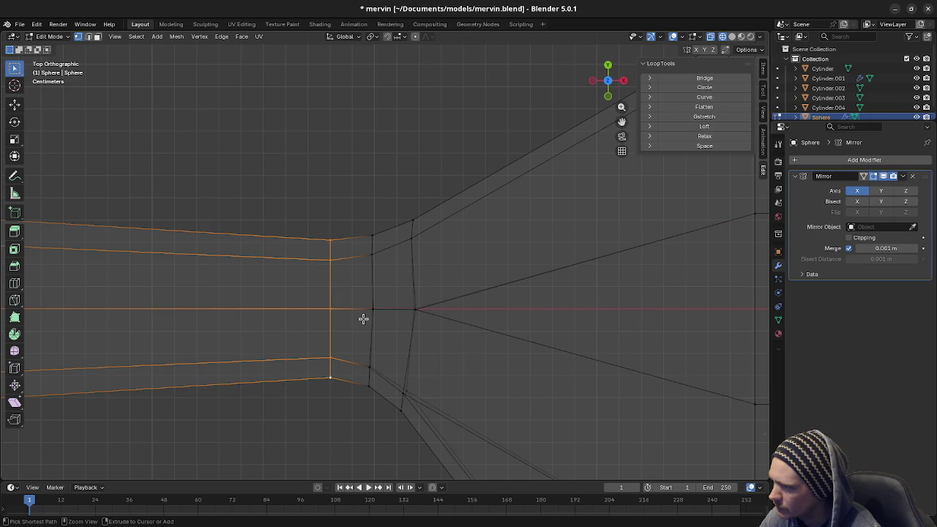
scroll(363, 319, "down", 2)
scroll(358, 334, "down", 2)
scroll(358, 335, "up", 1)
scroll(358, 334, "up", 3)
scroll(359, 337, "up", 2)
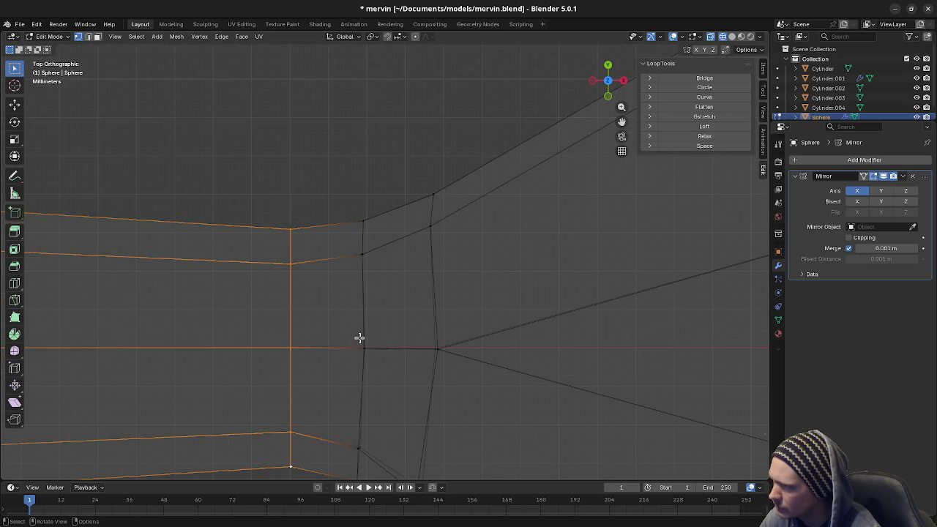
scroll(344, 316, "up", 2)
scroll(385, 308, "up", 1)
scroll(437, 349, "down", 2)
scroll(443, 350, "down", 1)
middle_click_drag(446, 347, 404, 347, "shift")
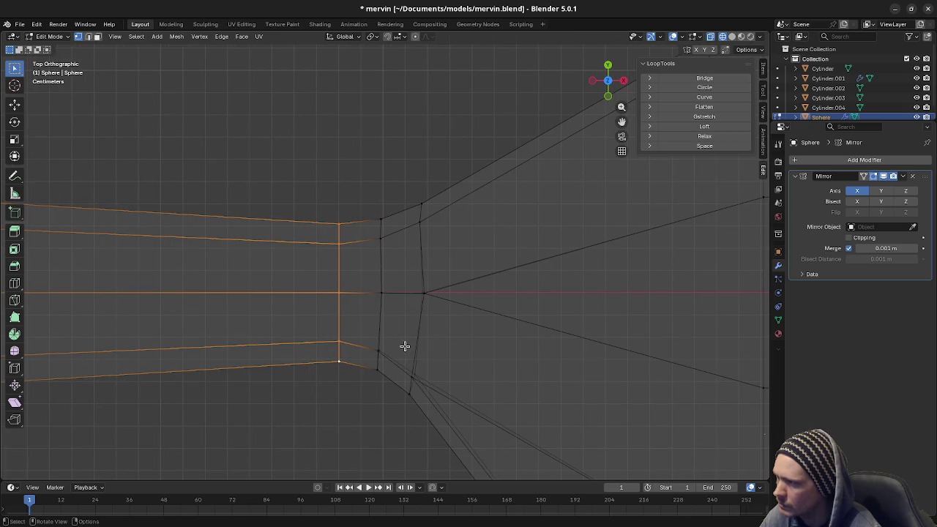
- Dissolve the selected wrist edges and slide the right-hand loop onto its neighbour
key("x")
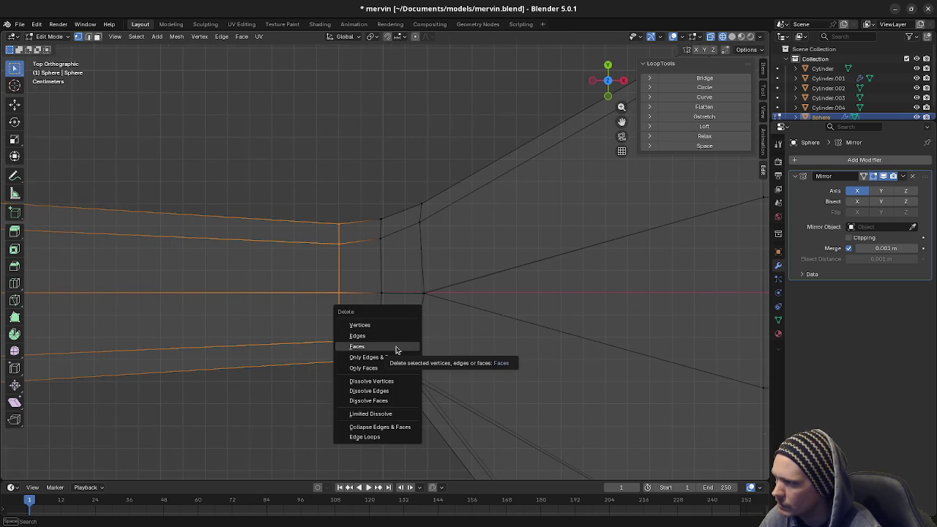
left_click(382, 391)
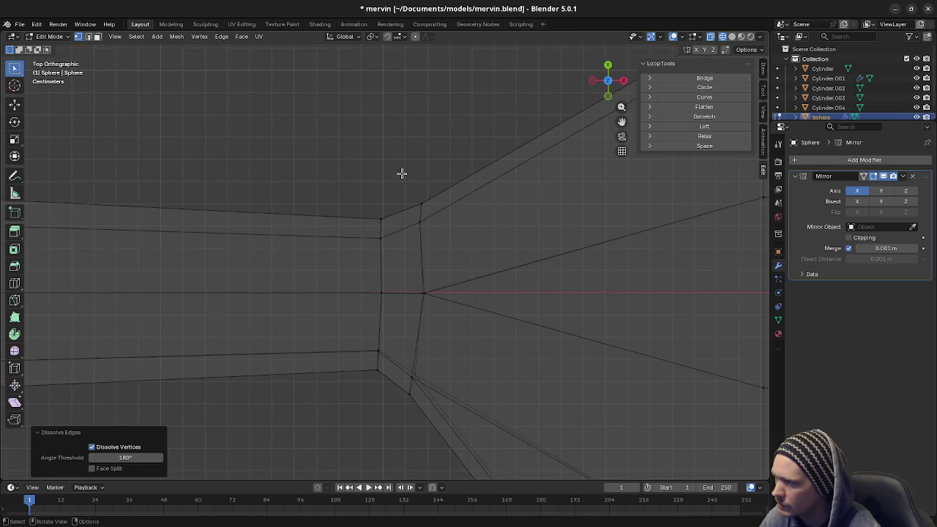
left_click_drag(401, 173, 453, 424)
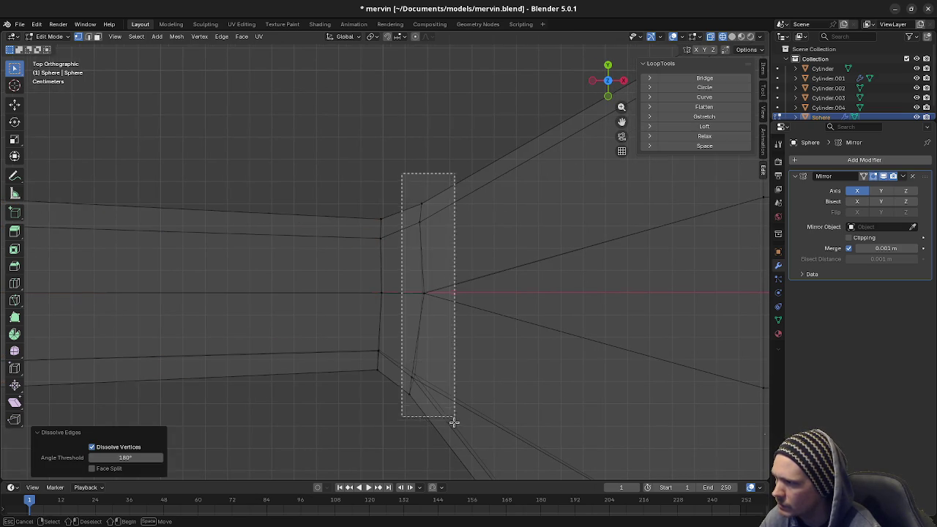
key("g")
key("g")
left_click(104, 306)
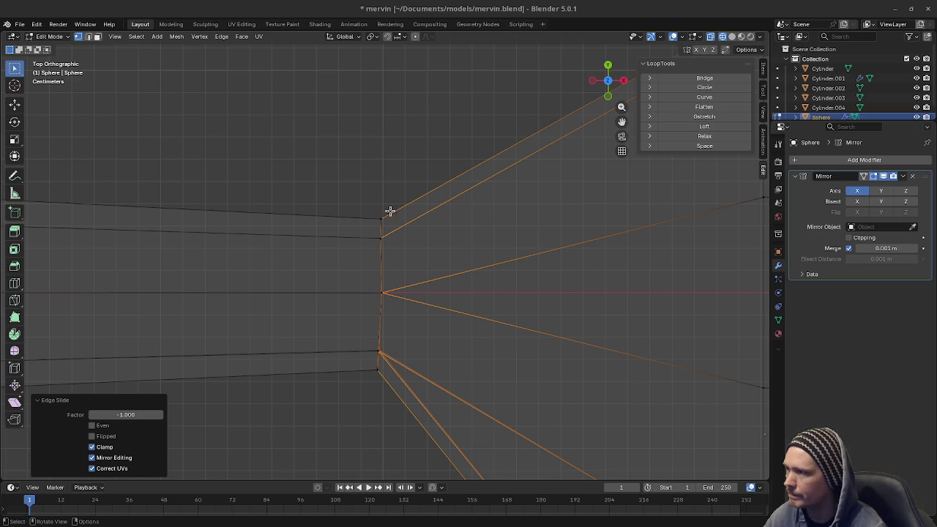
- Select all and merge by distance at 0.0001 m, removing 8 doubled vertices
key("a")
key("m")
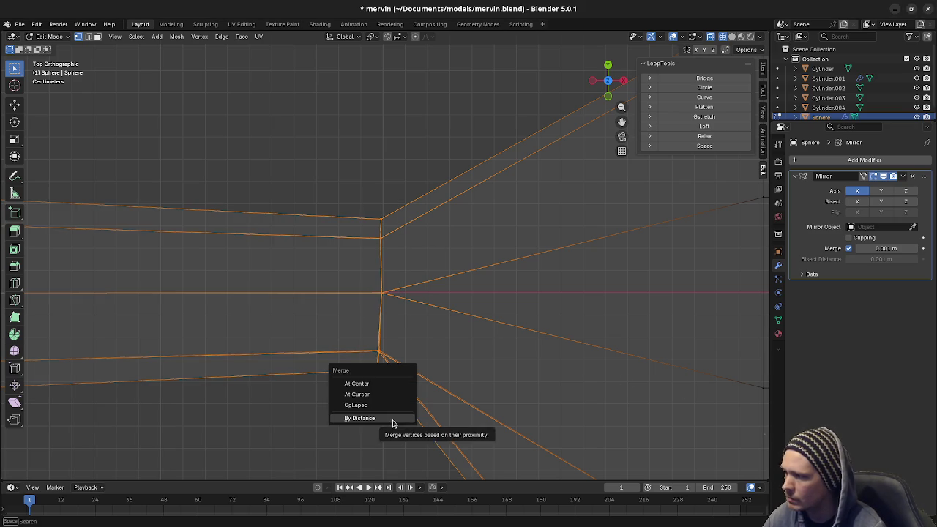
left_click(393, 419)
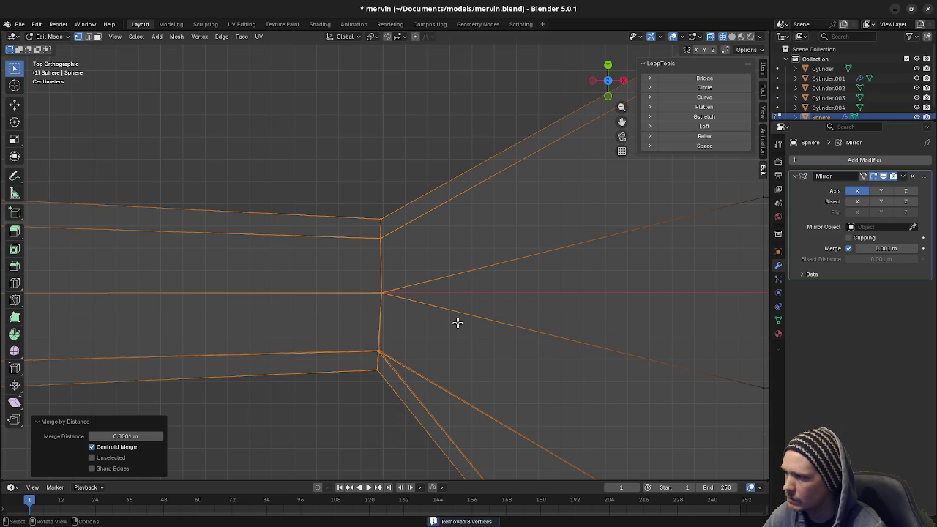
- Flatten the selected wrist vertices to zero X width and set their median X to 1.3 m
key("s")
key("x")
key("0")
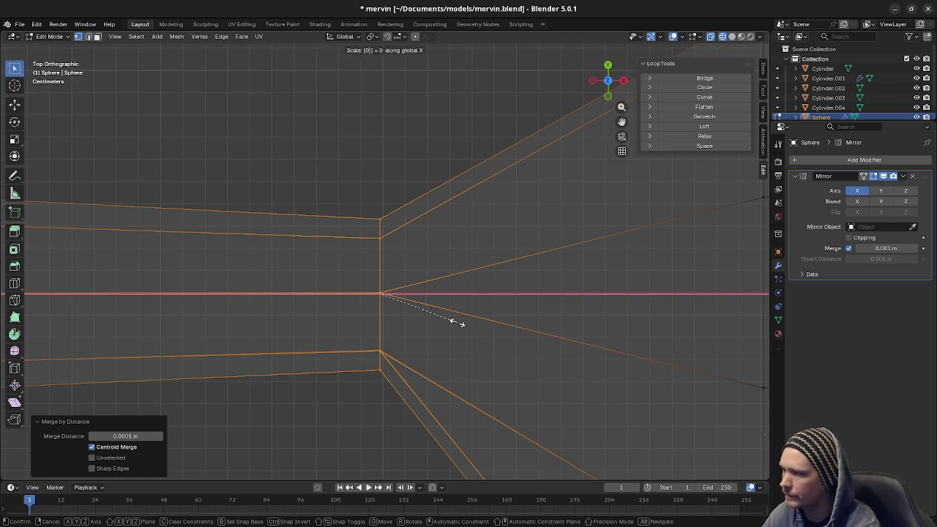
key("Return")
key("n")
key("n")
left_click(762, 71)
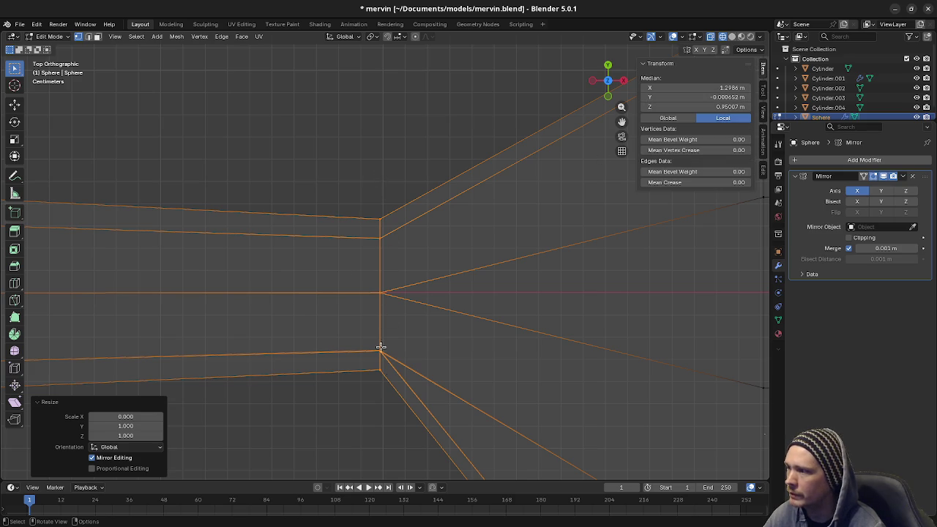
left_click(723, 89)
type("1.3")
key("Return")
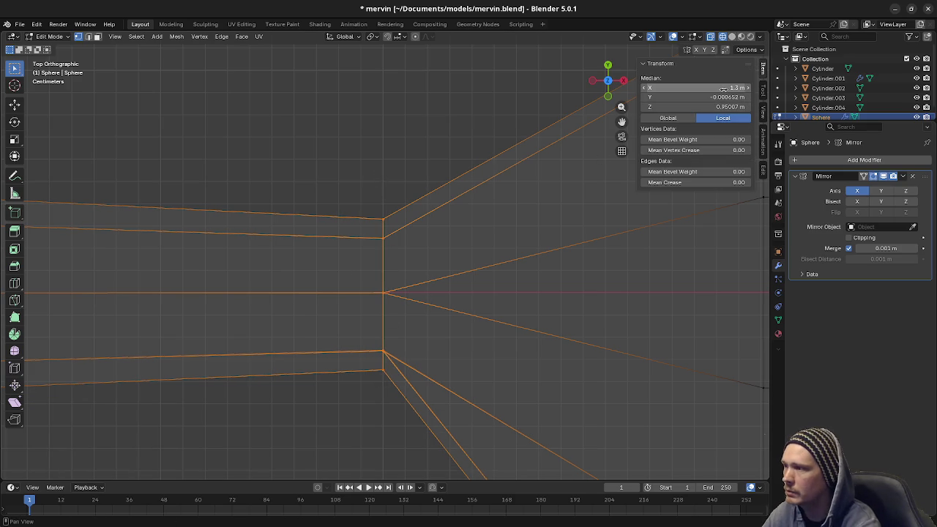
- Deselect everything and box-select the vertex column at the wrist
scroll(410, 227, "down", 3)
scroll(372, 285, "down", 3)
key("alt+a")
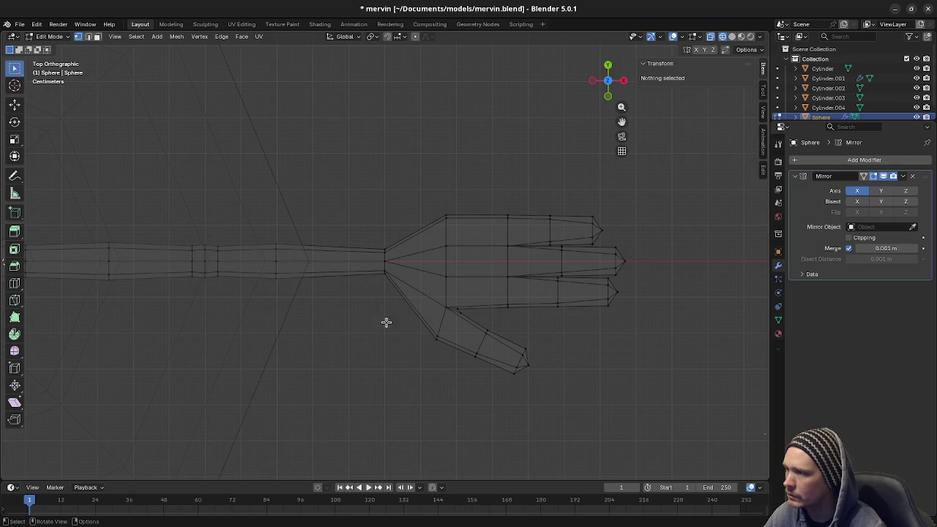
scroll(395, 301, "up", 4)
scroll(392, 288, "up", 2)
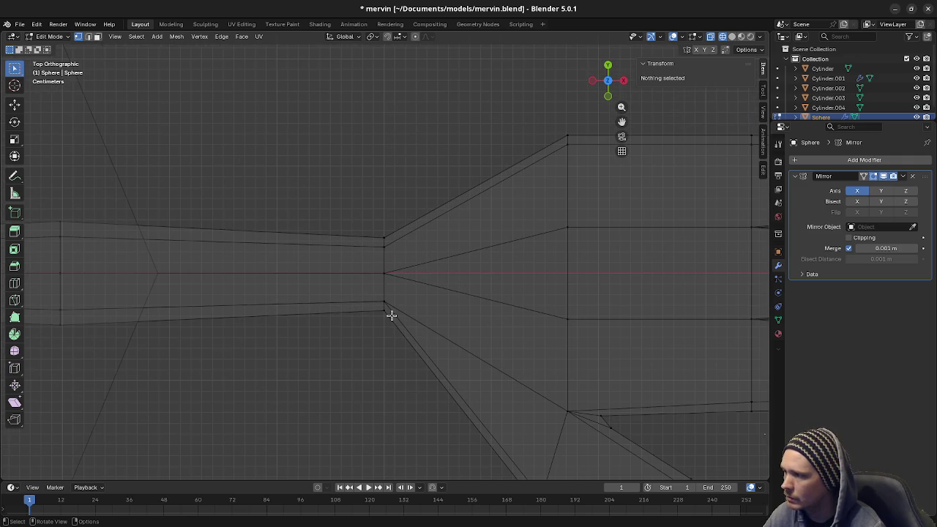
scroll(404, 344, "down", 3)
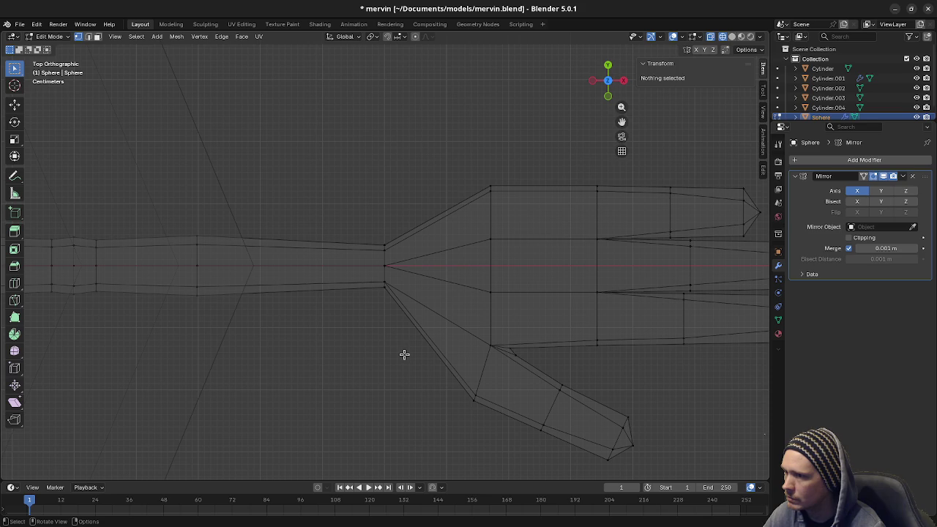
left_click_drag(380, 236, 406, 333)
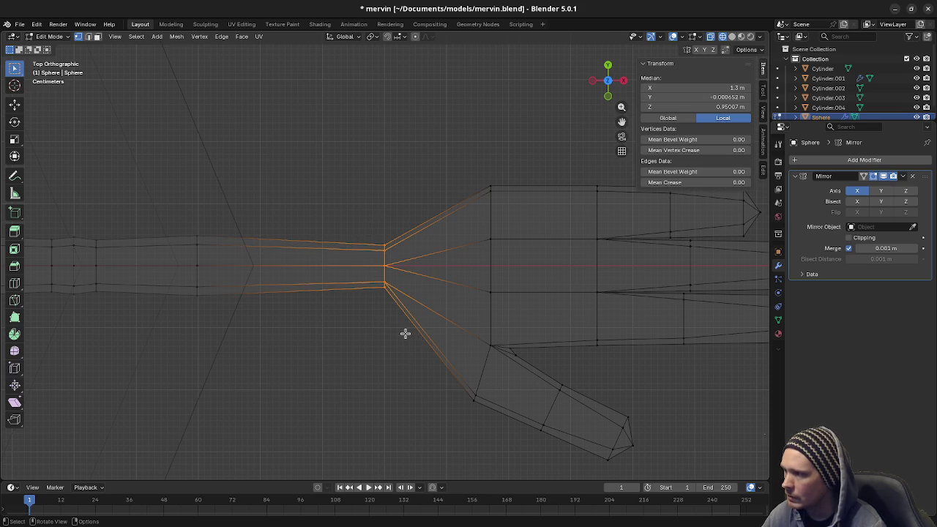
- Try bevelling the selected wrist edges from the command search, then cancel the unwanted bevel
mouse_move(395, 344)
middle_mouse_down()
mouse_move(393, 234)
mouse_move(397, 257)
middle_mouse_up()
key("KP_3")
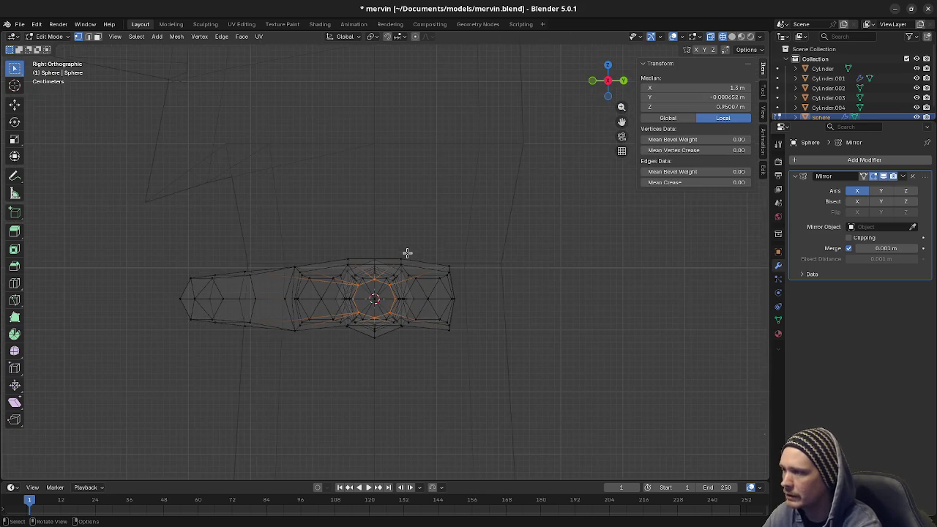
key("KP_7")
scroll(407, 253, "up", 5)
key("F3")
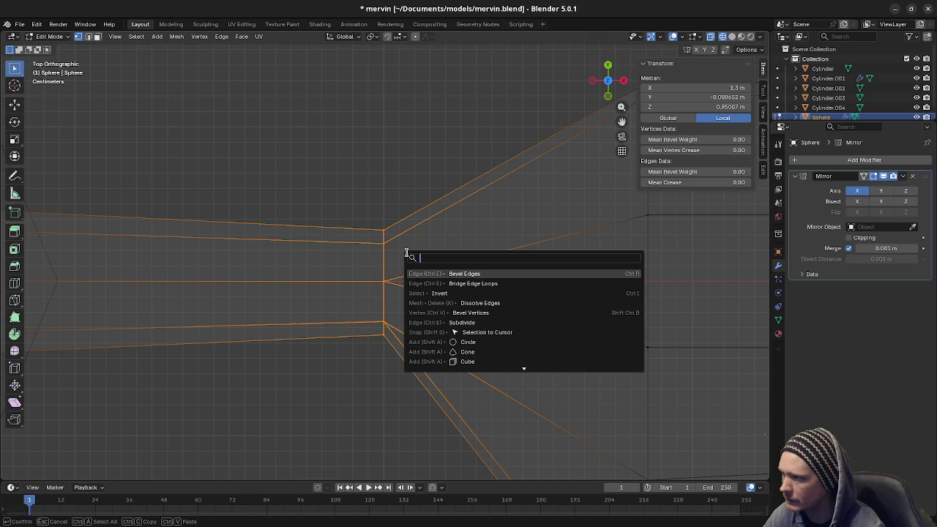
left_click(459, 274)
scroll(487, 282, "up", 1)
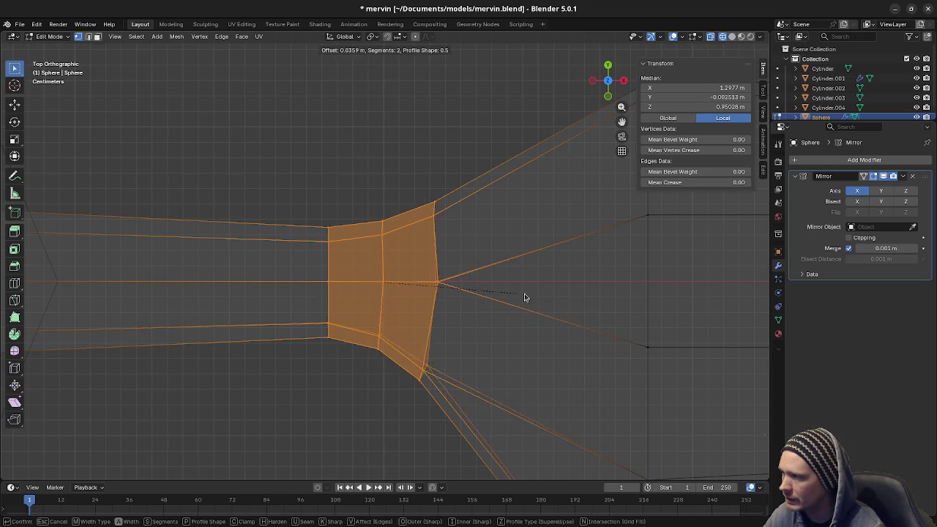
scroll(519, 298, "down", 1)
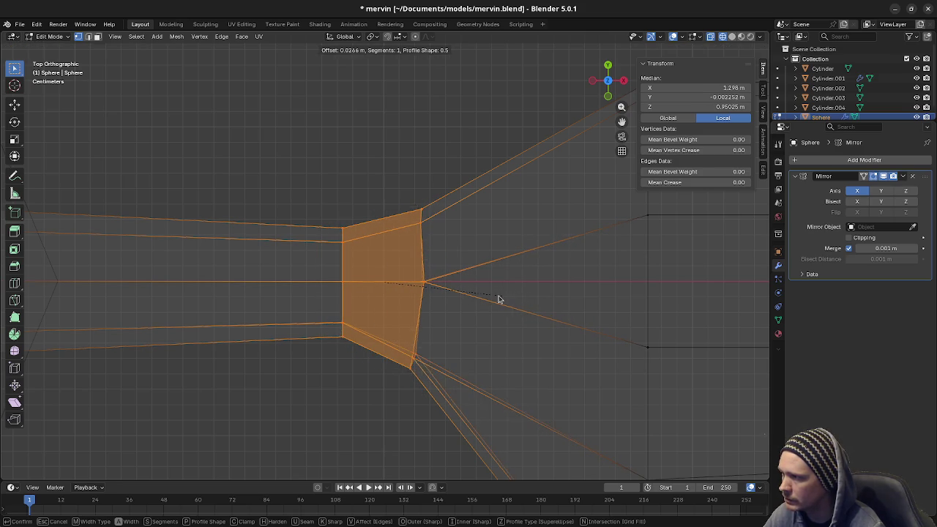
key("Escape")
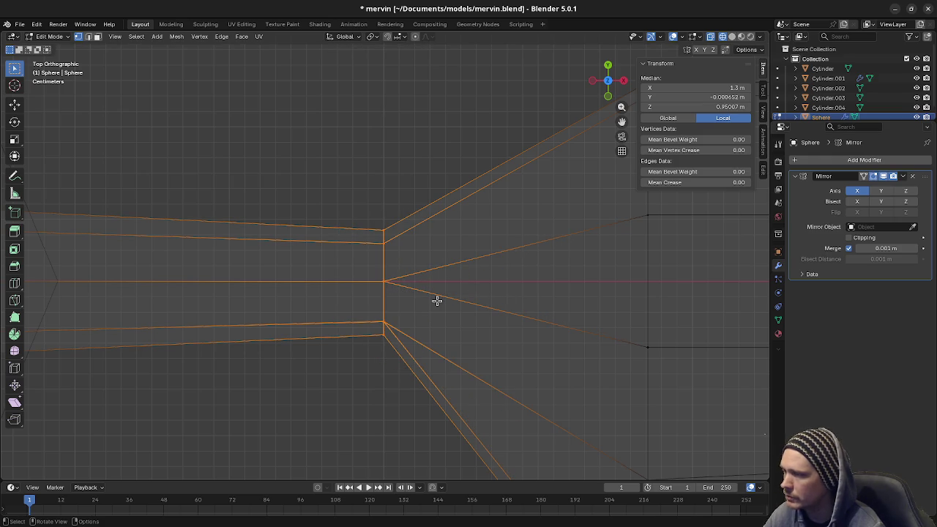
- Bevel the wrist edges into 2 segments 0.0299 m wide and check the result
key("F3")
type("bevel")
key("Return")
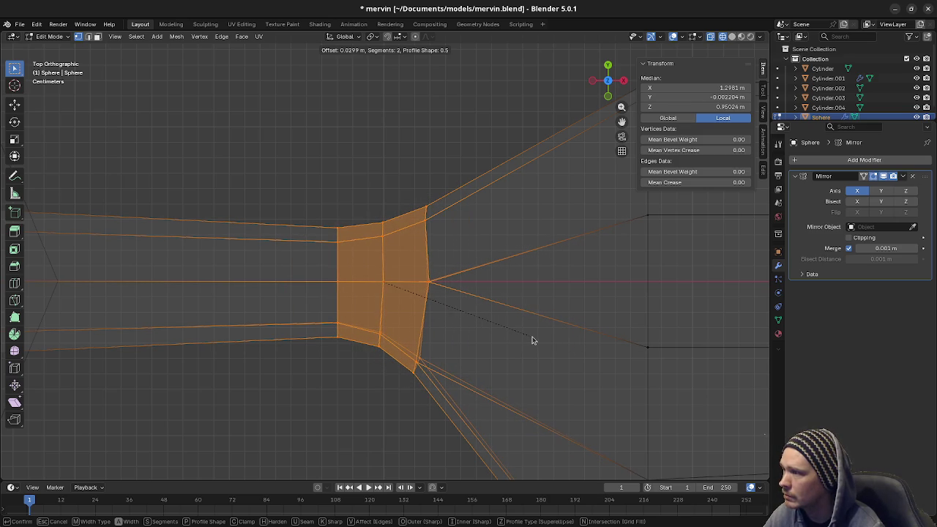
left_click(533, 340)
scroll(531, 335, "down", 3)
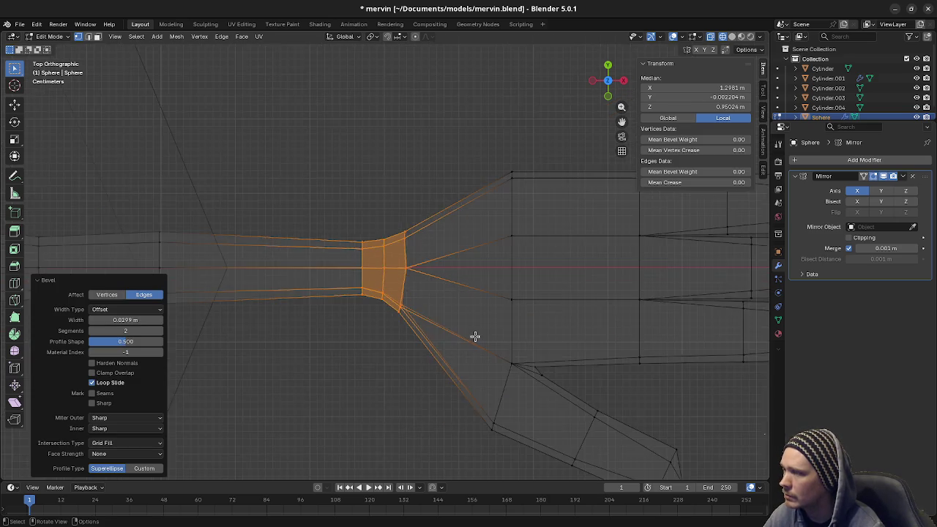
scroll(475, 334, "down", 3)
mouse_move(385, 354)
middle_mouse_down()
mouse_move(377, 298)
mouse_move(384, 254)
mouse_move(369, 291)
mouse_move(402, 290)
mouse_move(400, 261)
middle_mouse_up()
key("KP_7")
scroll(400, 294, "up", 5)
- Select the bevel's middle loop, flatten it to zero X width, and edit its median X
left_click(418, 335, "alt")
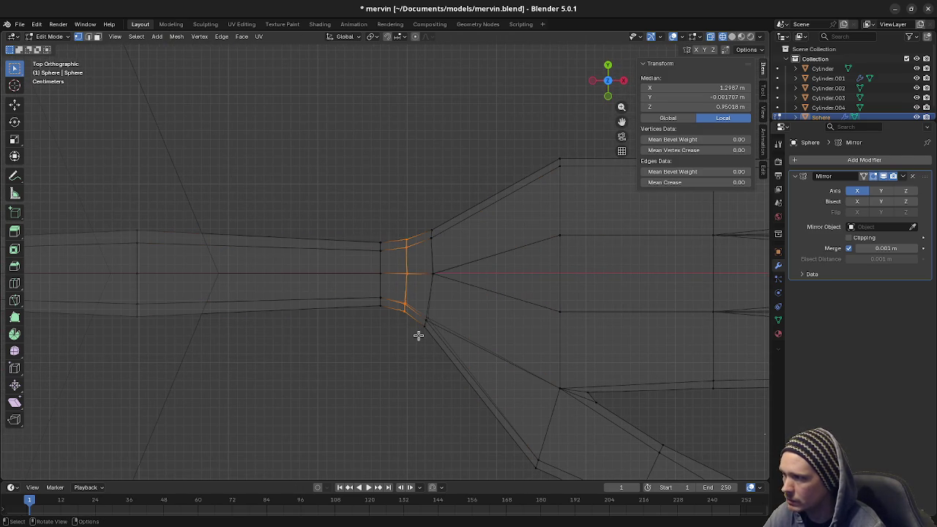
key("s")
key("x")
key("0")
key("Return")
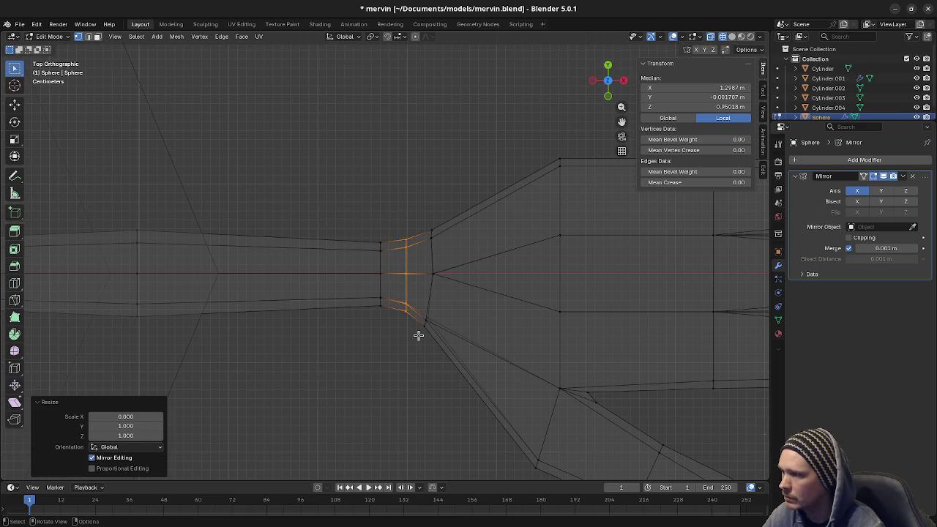
left_click(717, 88)
- Set the middle loop's median X to 1.3 m and check it from the top view
type("1.3")
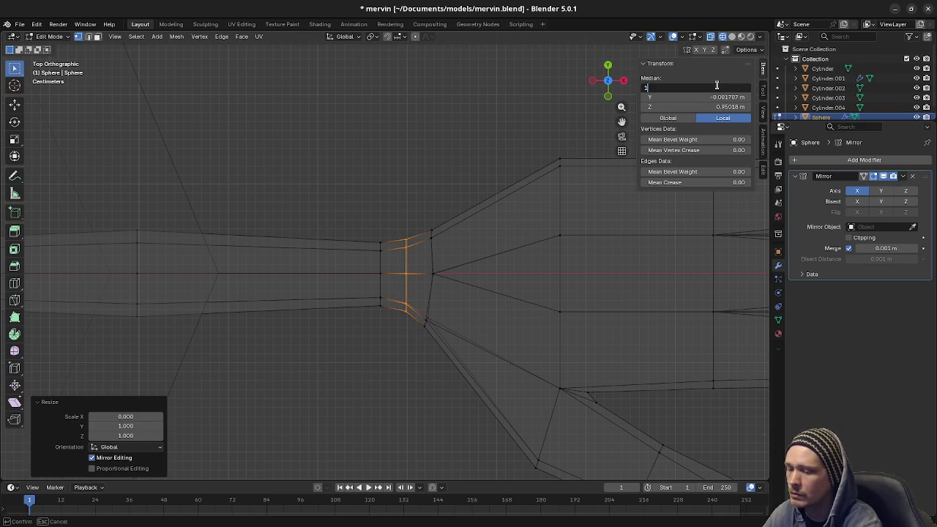
key("Return")
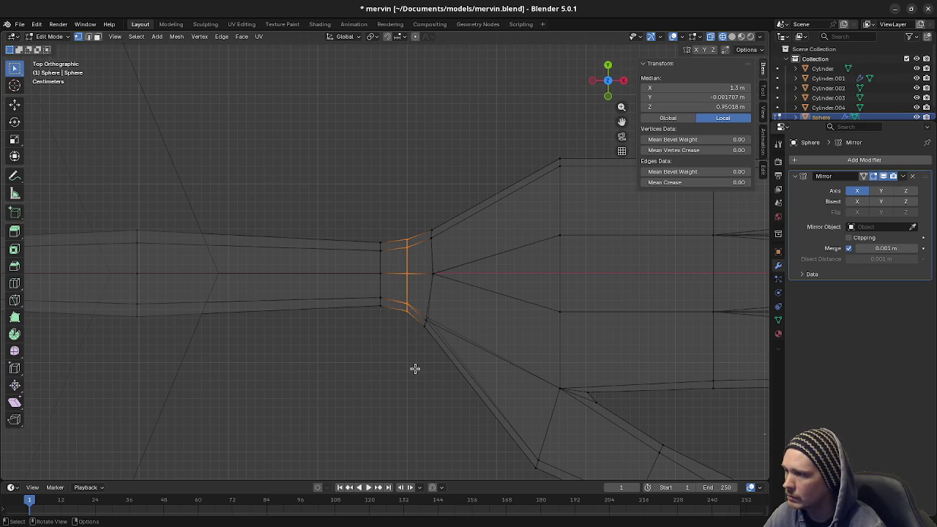
scroll(423, 364, "down", 1, "ctrl")
scroll(379, 366, "down", 1, "ctrl")
mouse_move(382, 364)
middle_mouse_down("shift")
mouse_move(407, 342)
mouse_move(419, 259)
mouse_move(399, 236)
mouse_move(347, 232)
mouse_move(401, 259)
mouse_move(416, 293)
mouse_move(412, 329)
mouse_move(393, 349)
mouse_move(407, 343)
mouse_move(401, 338)
middle_mouse_up("shift")
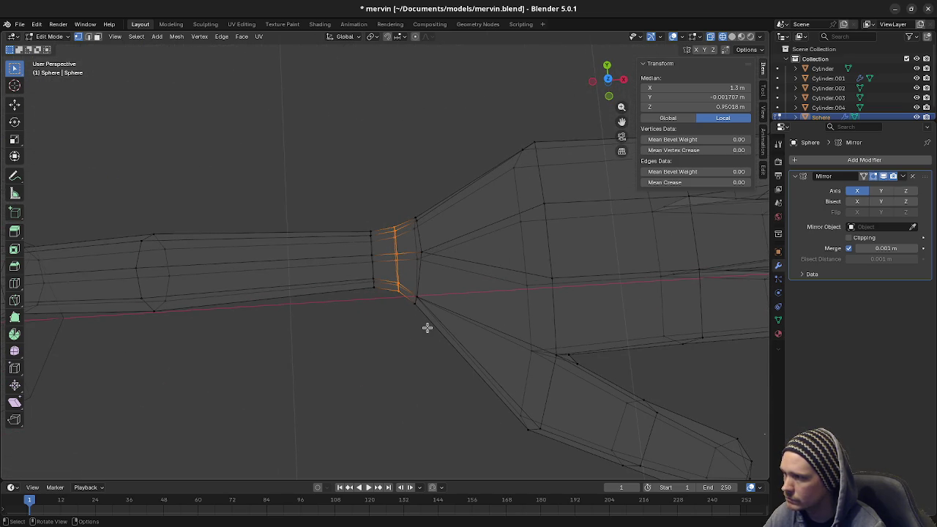
key("KP_7")
- Nudge the lower wrist corner vertex about 0.0028 m in X and 0.0022 m in Y
left_click(415, 298)
scroll(427, 344, "up", 1)
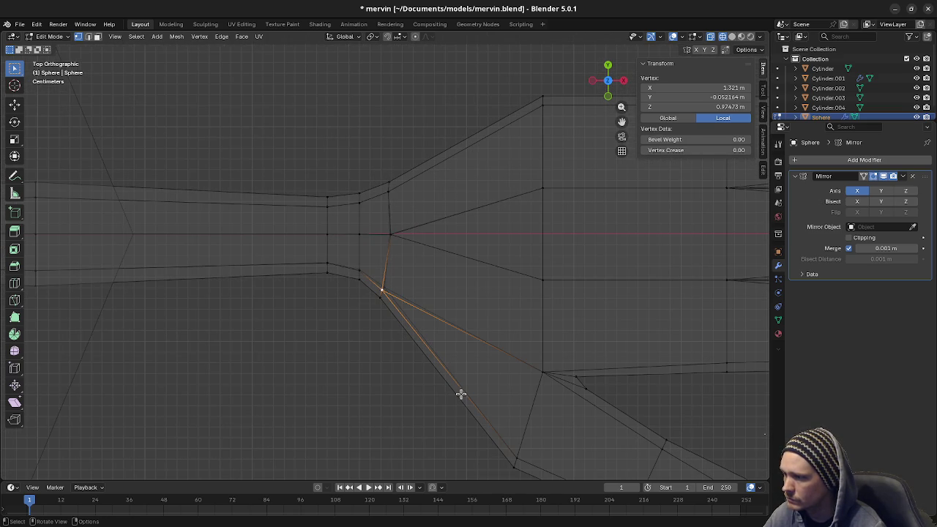
scroll(460, 394, "up", 2)
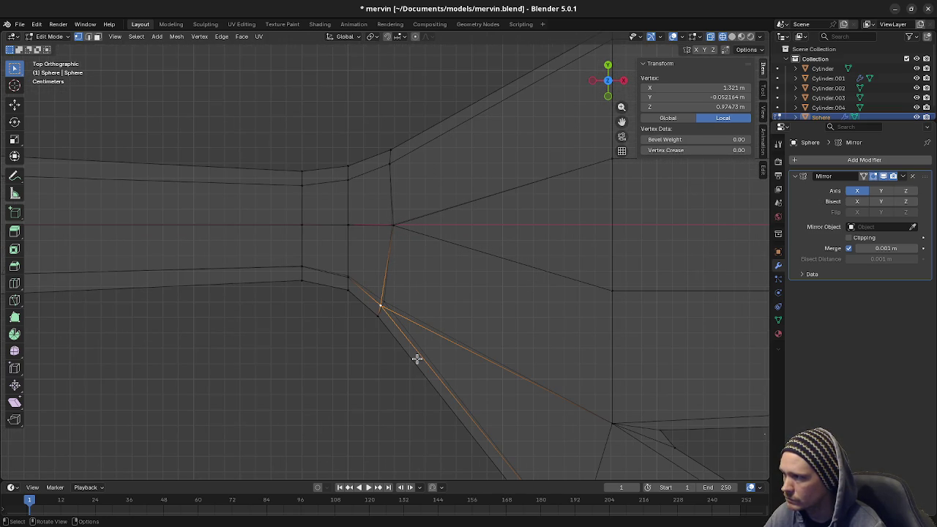
key("g")
key("g")
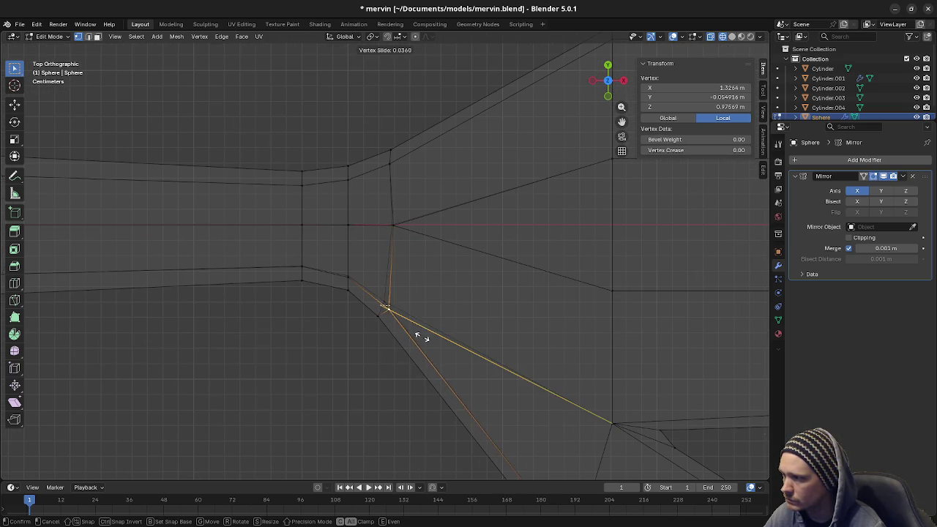
key("Escape")
key("g")
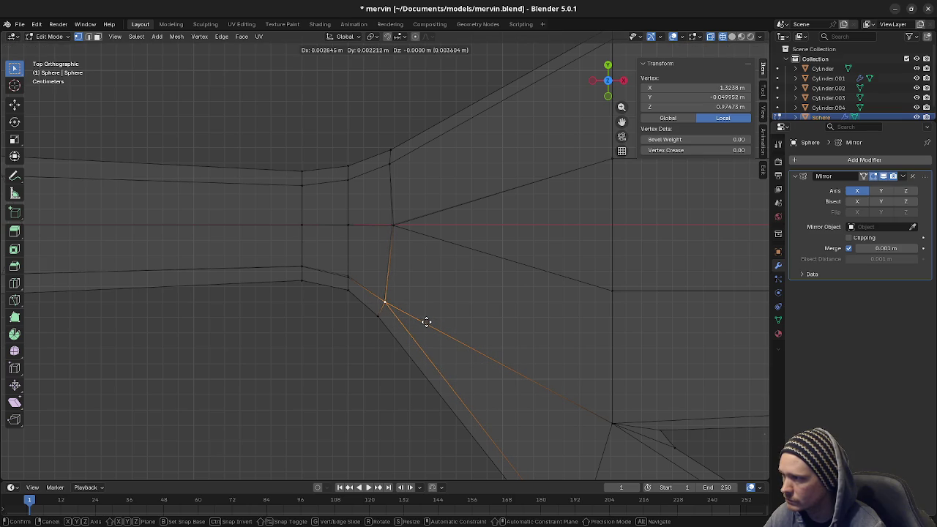
left_click(426, 322)
- Deselect the vertex and orbit around the finished arm toward a side view
scroll(444, 379, "down", 1)
scroll(428, 370, "down", 1)
scroll(380, 323, "up", 3)
scroll(351, 353, "down", 2)
mouse_move(357, 374)
middle_mouse_down("shift")
mouse_move(437, 274)
mouse_move(520, 338)
mouse_move(494, 347)
middle_mouse_up("shift")
key("alt+a")
scroll(437, 275, "down", 1)
scroll(433, 339, "down", 2)
middle_click_drag(432, 339, 443, 323)
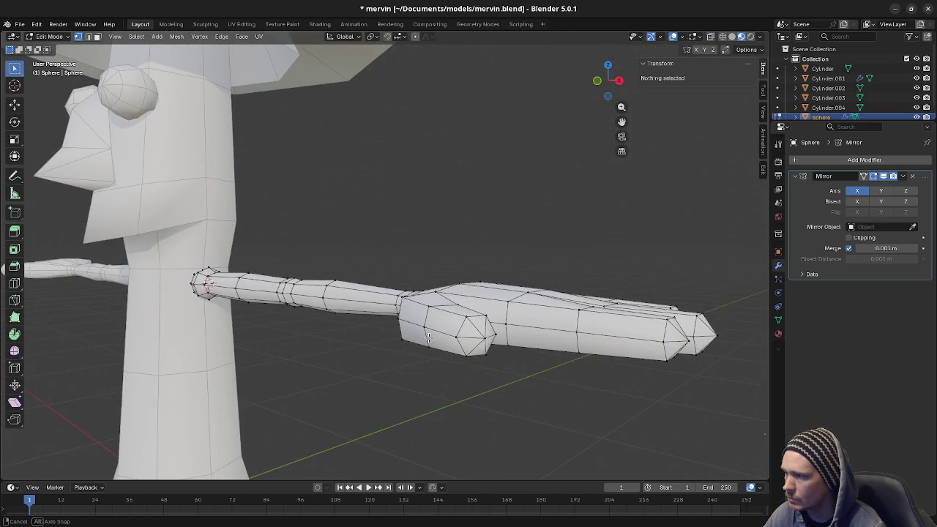
- Scale the loop at the thumb's base down to 0.883
left_click(420, 322, "alt")
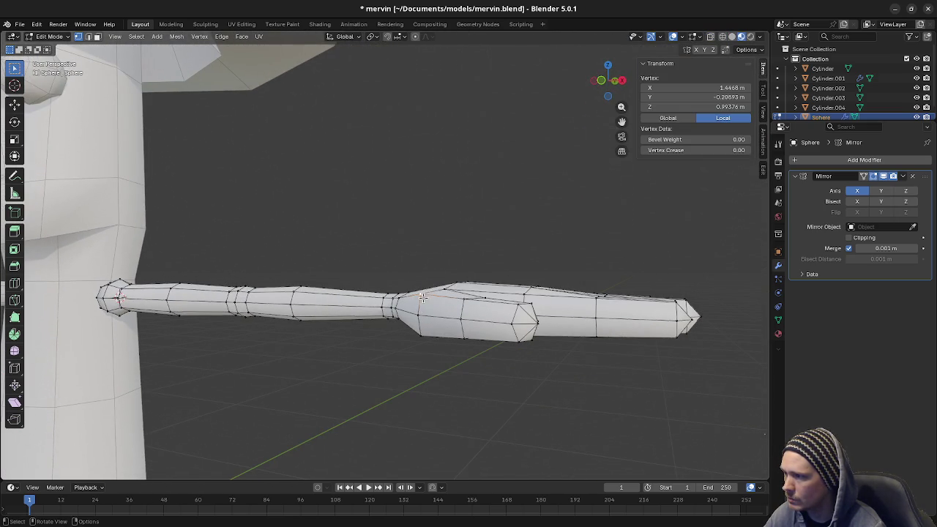
key("s")
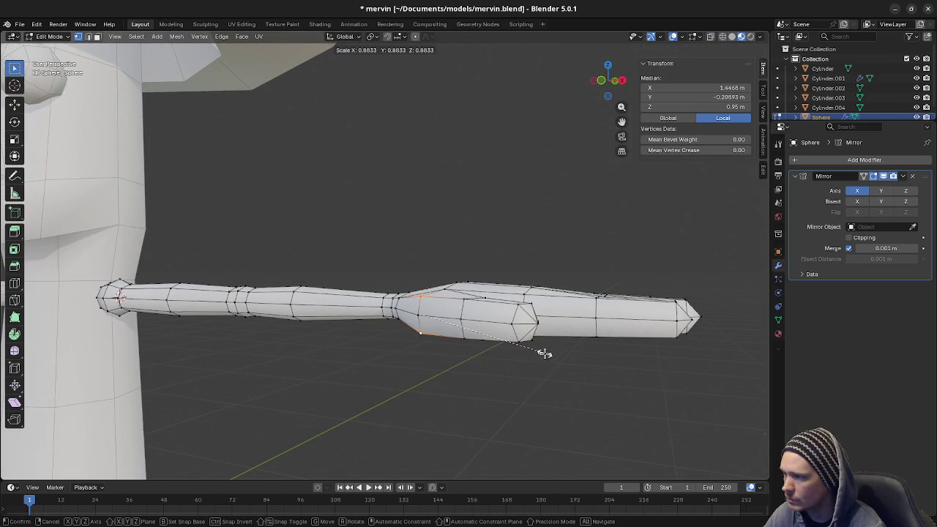
left_click(544, 353)
mouse_move(544, 353)
middle_mouse_down()
mouse_move(454, 333)
mouse_move(598, 329)
mouse_move(622, 342)
mouse_move(518, 345)
mouse_move(418, 314)
mouse_move(474, 311)
middle_mouse_up()
- Return to Object Mode with nothing selected and save mervin.blend
left_click(541, 344)
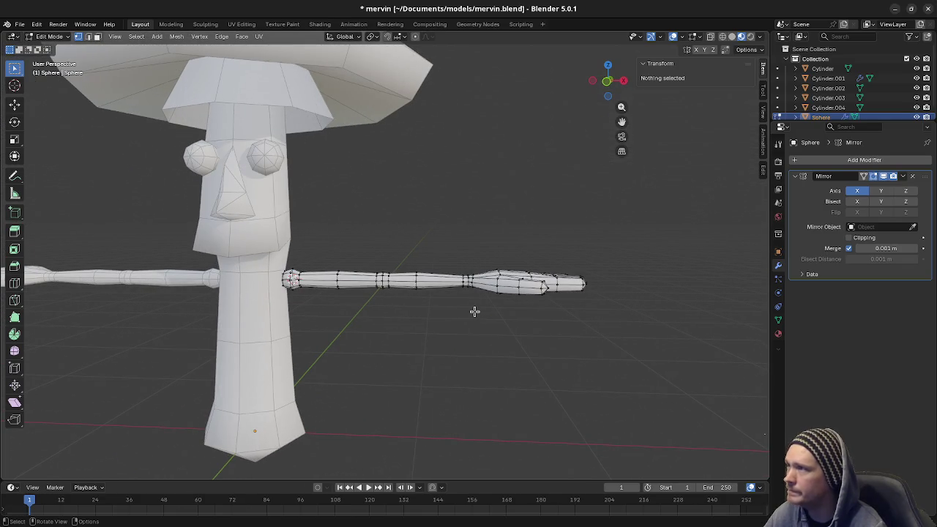
key("a")
key("Tab")
left_click(474, 312)
key("ctrl+s")
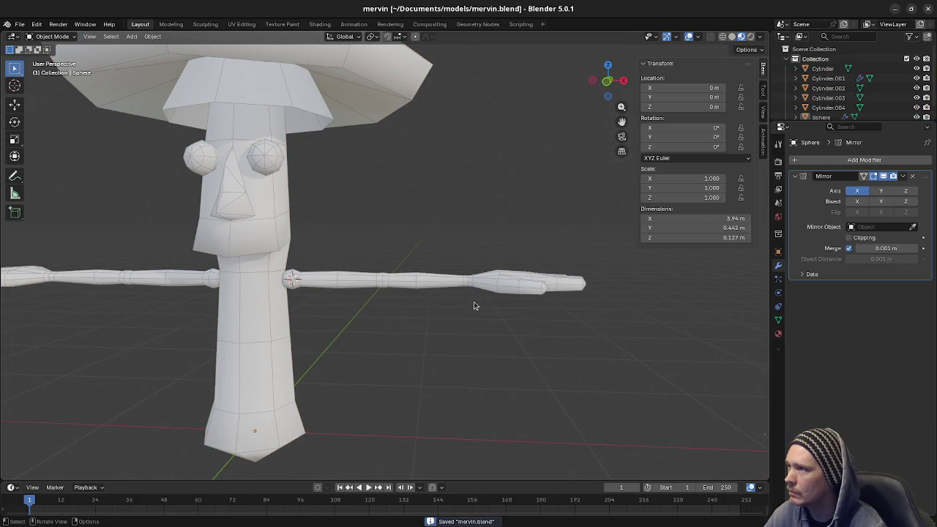
- Tab the arm in and out of Edit Mode, then turn off viewport overlays for a clean solid view
mouse_move(451, 313)
middle_mouse_down()
mouse_move(468, 324)
mouse_move(438, 310)
middle_mouse_up()
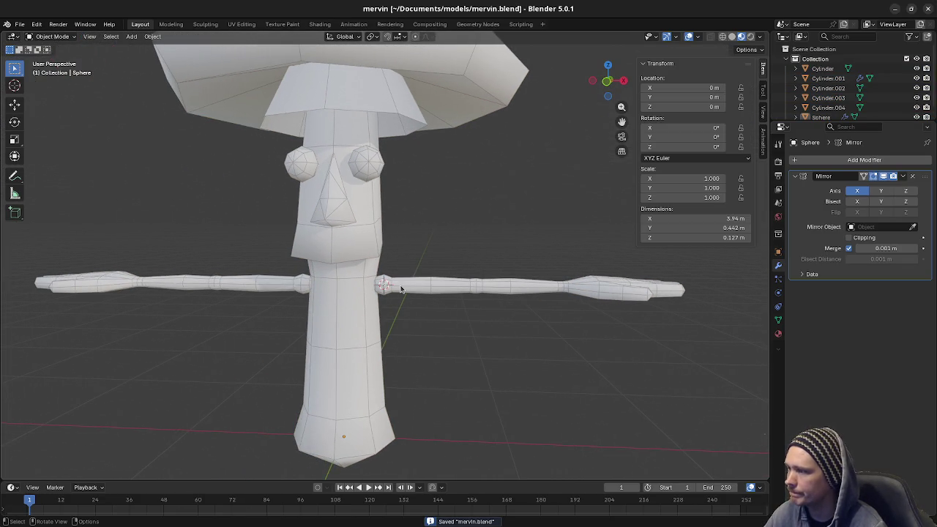
left_click(428, 291)
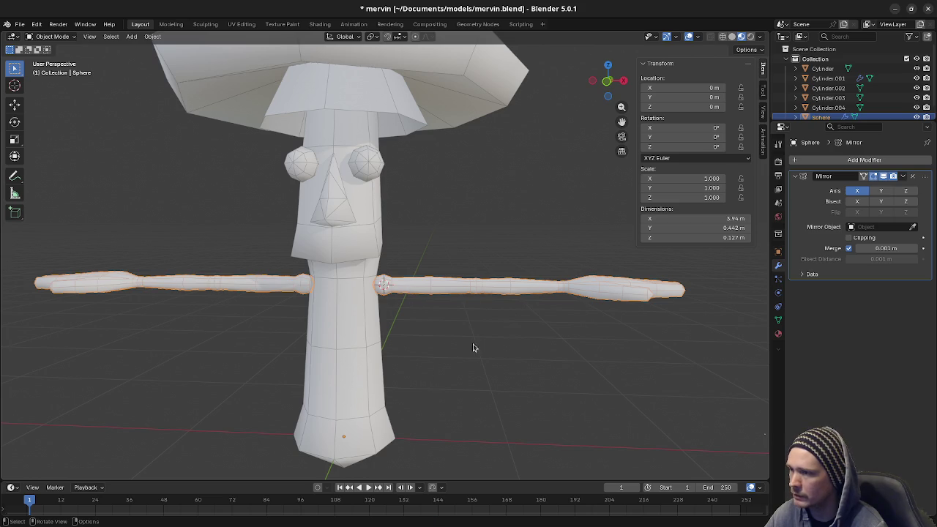
scroll(463, 326, "down", 3)
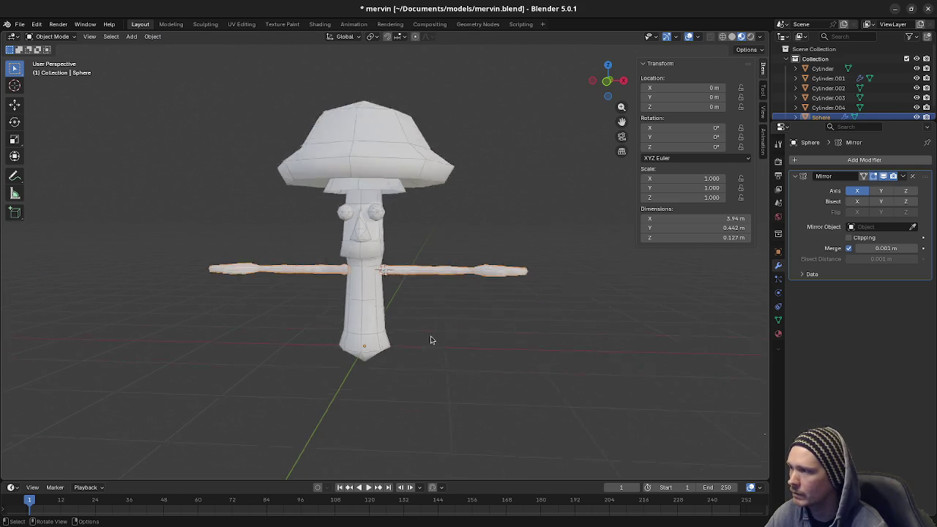
middle_click_drag(463, 326, 461, 315)
left_click(461, 315)
key("Tab")
key("alt+a")
key("Tab")
key("shift+alt+z")
mouse_move(452, 324)
middle_mouse_down()
mouse_move(425, 318)
mouse_move(417, 337)
mouse_move(454, 309)
mouse_move(411, 334)
middle_mouse_up()
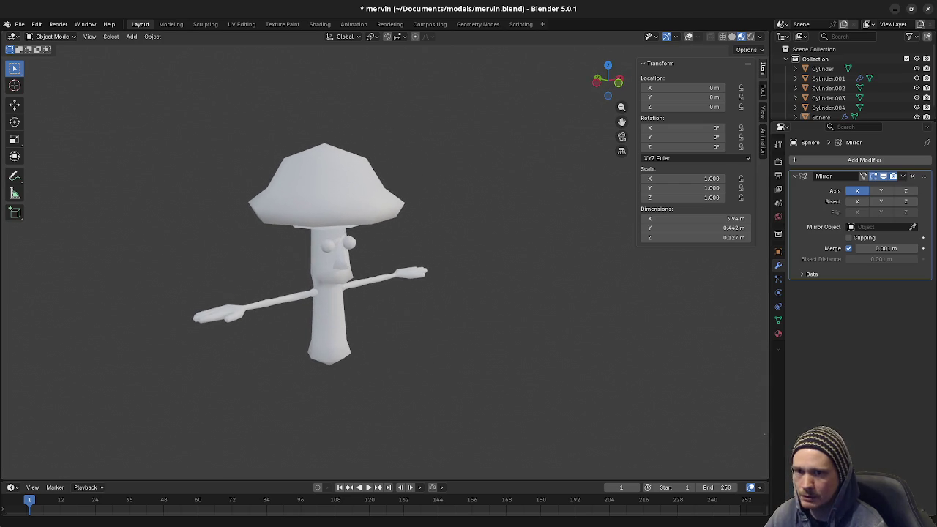
key("alt+Tab")
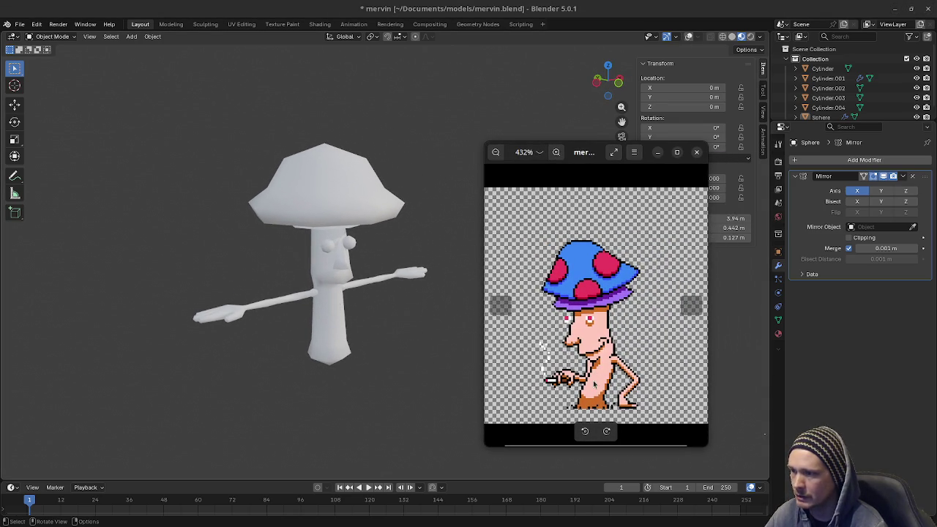
left_click(656, 153)
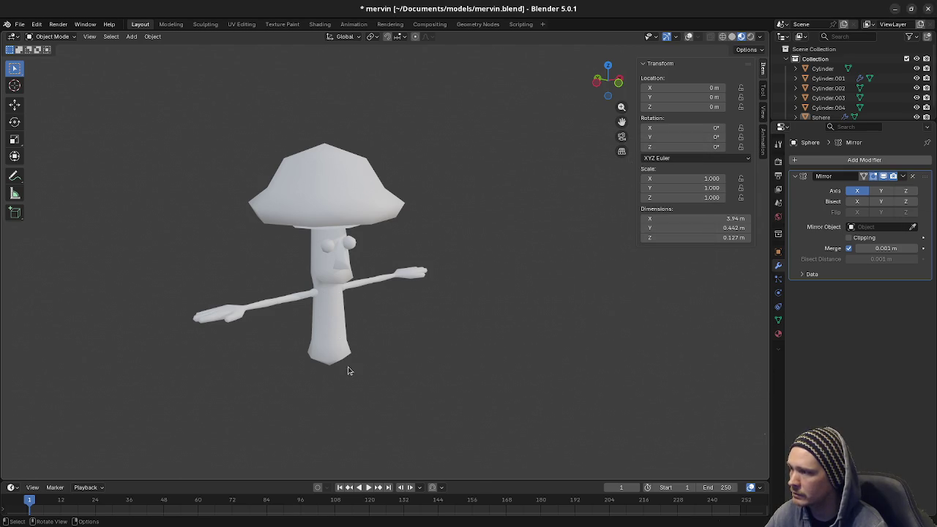
key("alt+Tab")
mouse_move(595, 307)
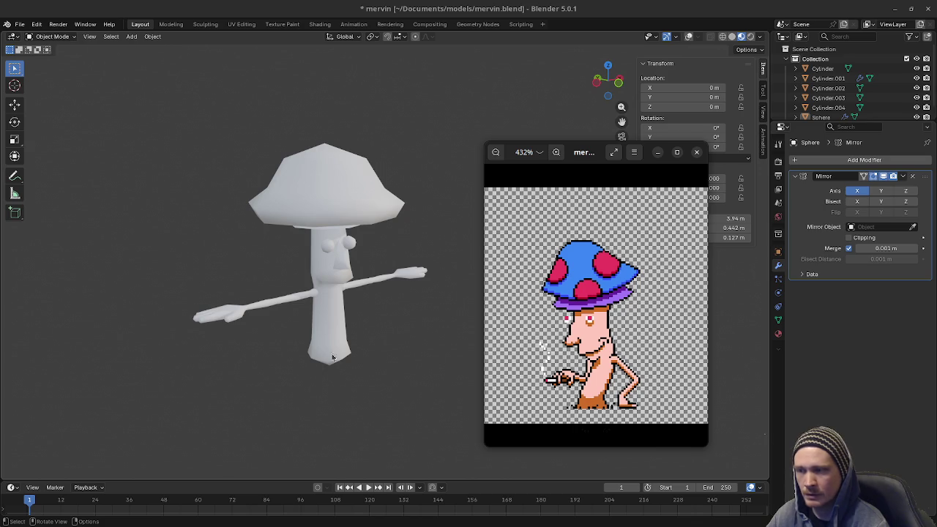
mouse_move(373, 323)
middle_mouse_down("shift")
mouse_move(236, 434)
mouse_move(254, 439)
mouse_move(255, 407)
mouse_move(242, 406)
middle_mouse_up("shift")
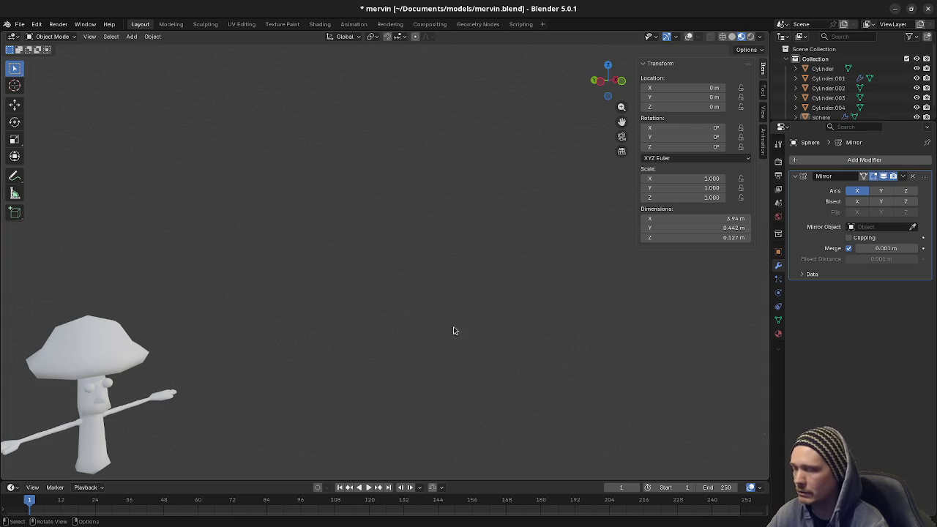
middle_click_drag(207, 386, 512, 285, "shift")
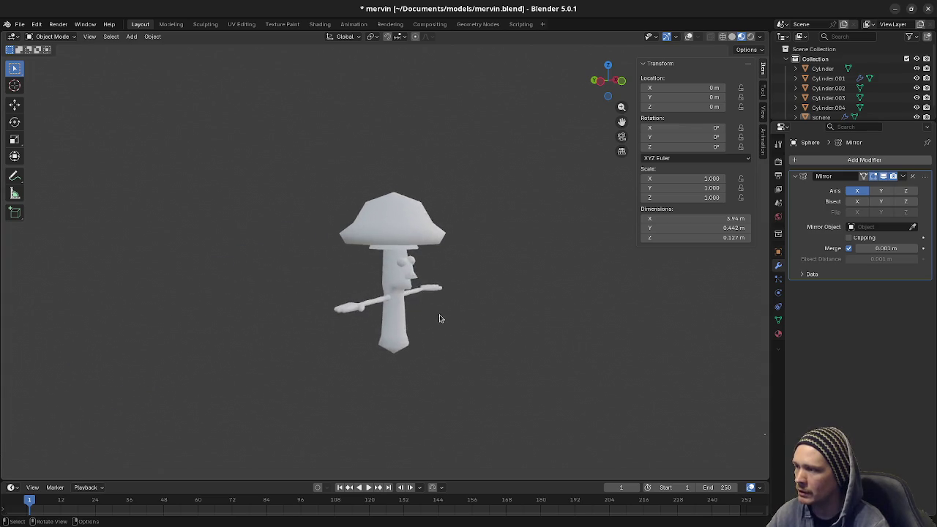
scroll(441, 318, "up", 4)
mouse_move(539, 318)
middle_mouse_down("shift")
mouse_move(380, 332)
mouse_move(377, 350)
mouse_move(418, 356)
middle_mouse_up("shift")
scroll(350, 359, "up", 2)
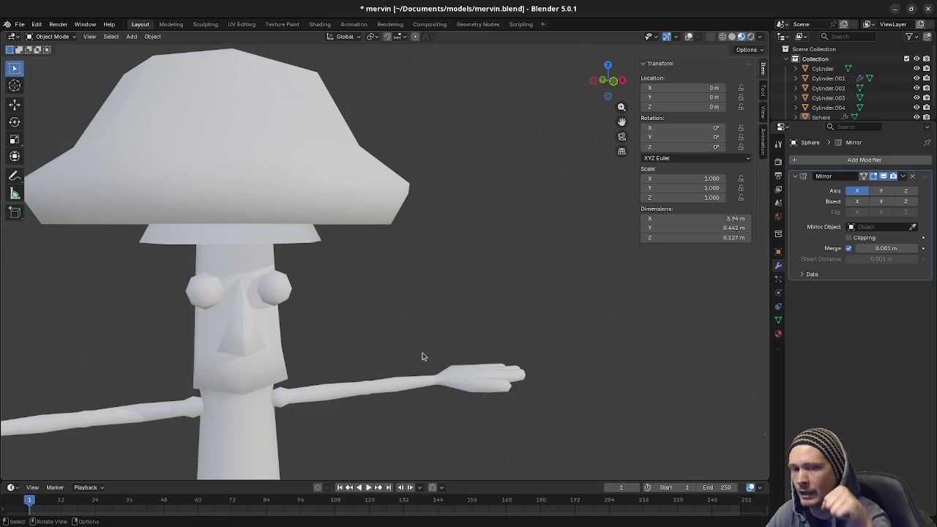
scroll(426, 341, "down", 5)
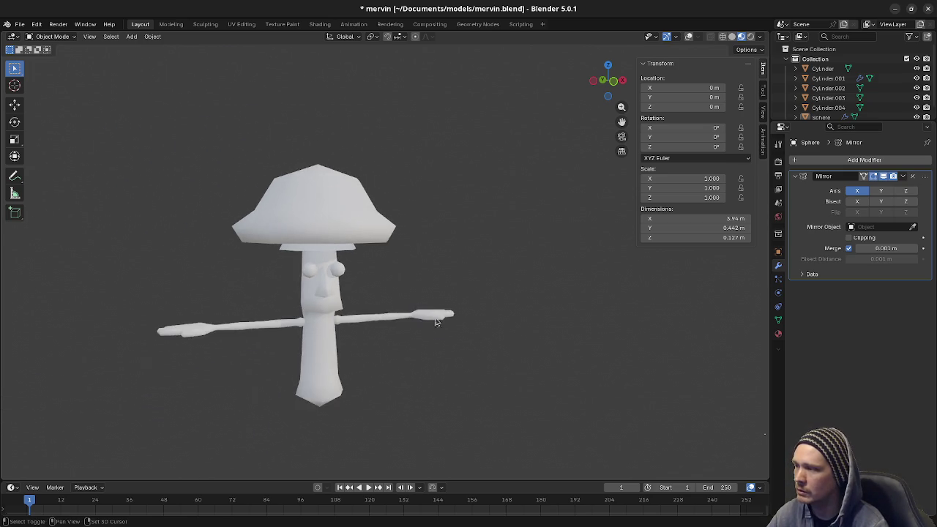
middle_click_drag(435, 325, 391, 356)
scroll(447, 318, "down", 2)
scroll(443, 317, "down", 2)
mouse_move(443, 318)
middle_mouse_down("shift")
mouse_move(278, 410)
mouse_move(366, 415)
mouse_move(24, 391)
mouse_move(237, 323)
mouse_move(730, 359)
mouse_move(569, 345)
mouse_move(648, 360)
mouse_move(448, 345)
mouse_move(445, 356)
mouse_move(442, 344)
mouse_move(445, 437)
mouse_move(436, 52)
middle_mouse_up("shift")
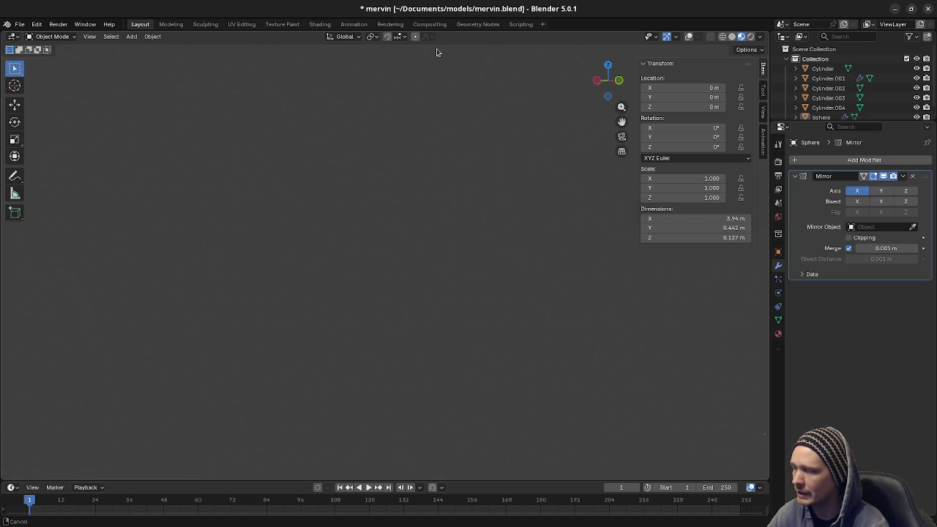
mouse_move(677, 85)
middle_mouse_down()
mouse_move(669, 386)
mouse_move(666, 328)
mouse_move(443, 346)
mouse_move(424, 358)
mouse_move(428, 349)
mouse_move(307, 379)
mouse_move(324, 383)
mouse_move(317, 387)
mouse_move(335, 374)
middle_mouse_up()
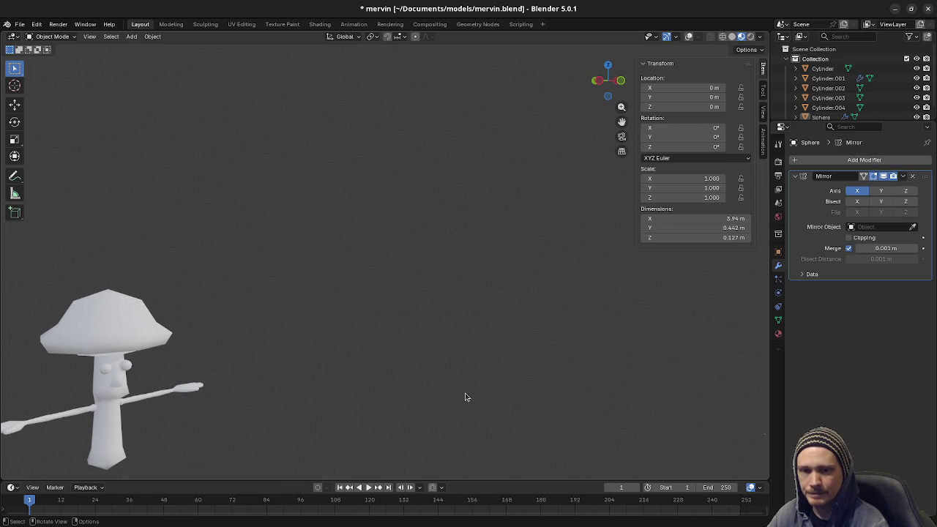
- Inspect the mushroom character from a three-quarter view and save mervin.blend
mouse_move(465, 397)
middle_mouse_down()
mouse_move(330, 391)
mouse_move(476, 351)
middle_mouse_up()
scroll(477, 351, "up", 5)
scroll(504, 295, "down", 4)
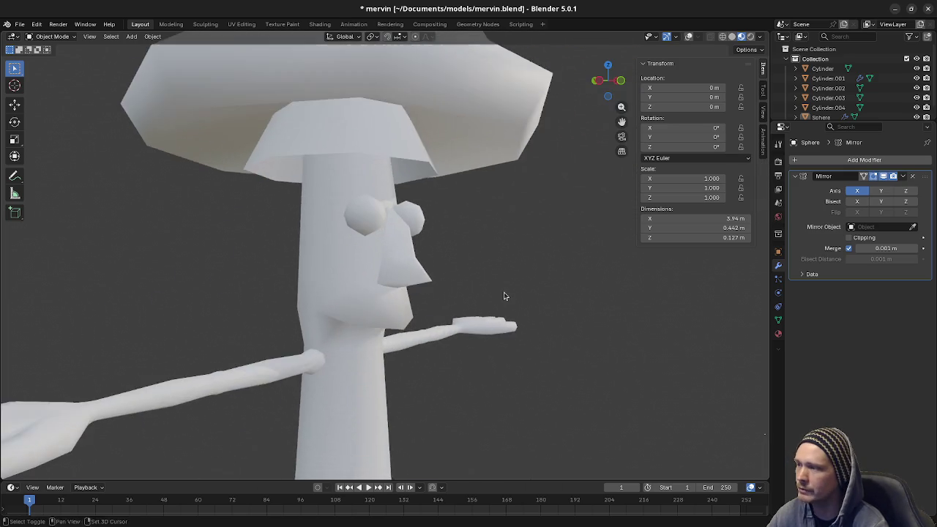
scroll(508, 295, "down", 2)
mouse_move(508, 295)
middle_mouse_down()
mouse_move(524, 310)
mouse_move(410, 339)
mouse_move(504, 330)
mouse_move(451, 333)
mouse_move(454, 324)
middle_mouse_up()
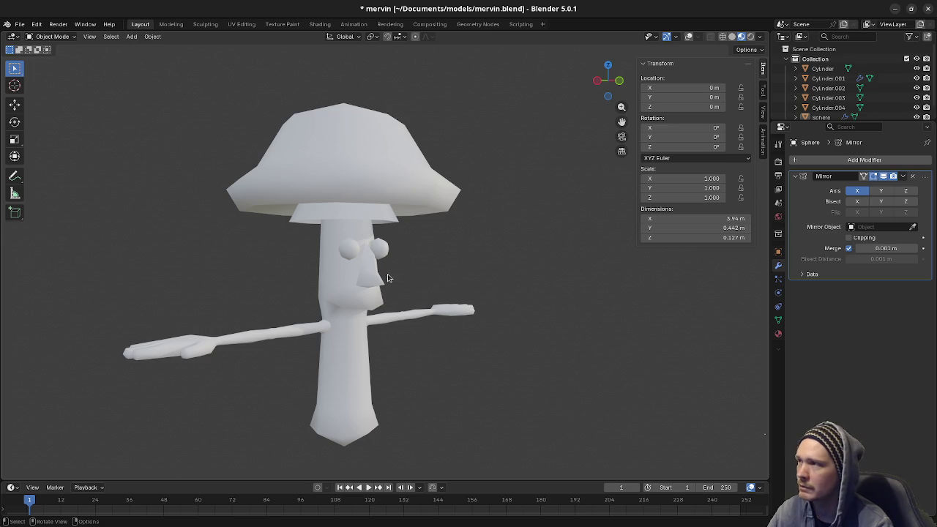
key("ctrl+s")
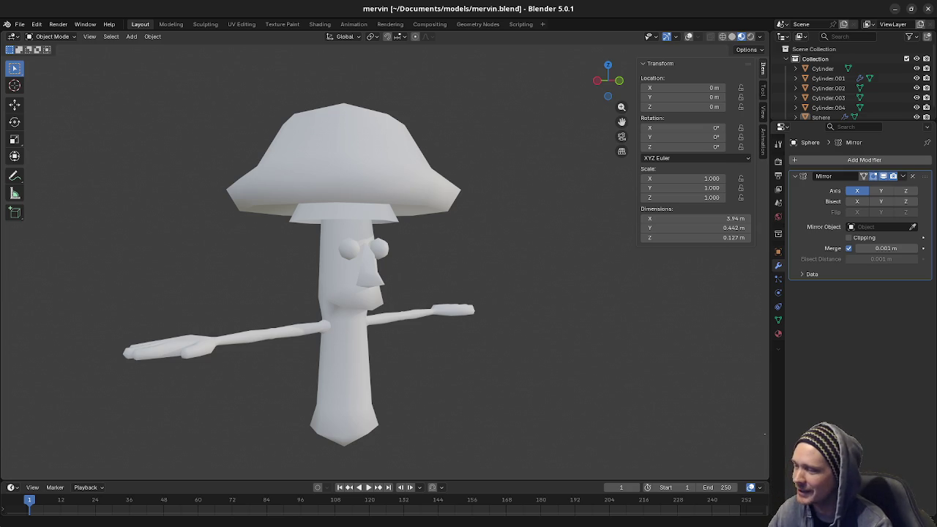
mouse_move(376, 339)
middle_mouse_down()
mouse_move(373, 373)
mouse_move(300, 378)
middle_mouse_up()
scroll(373, 373, "up", 3)
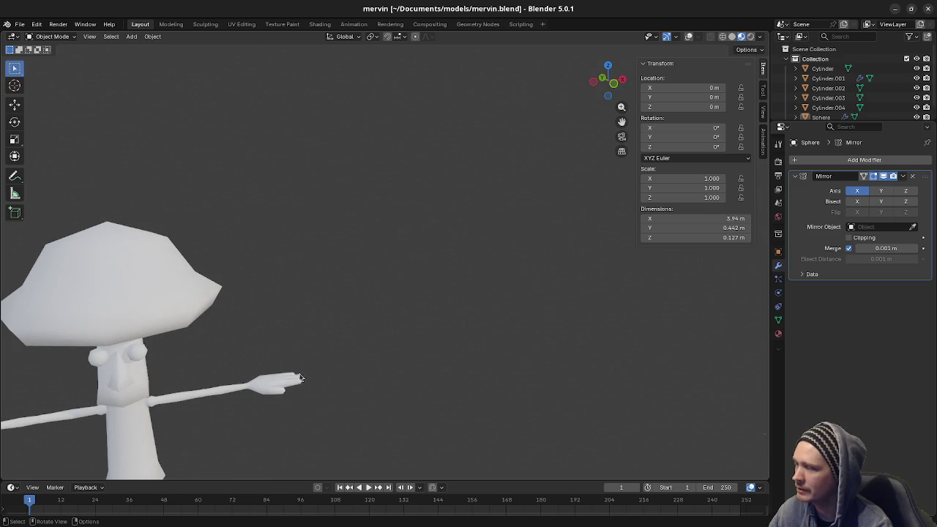
- Show overlays again, frame the whole character, and place the 3D cursor at the body's origin
key("a")
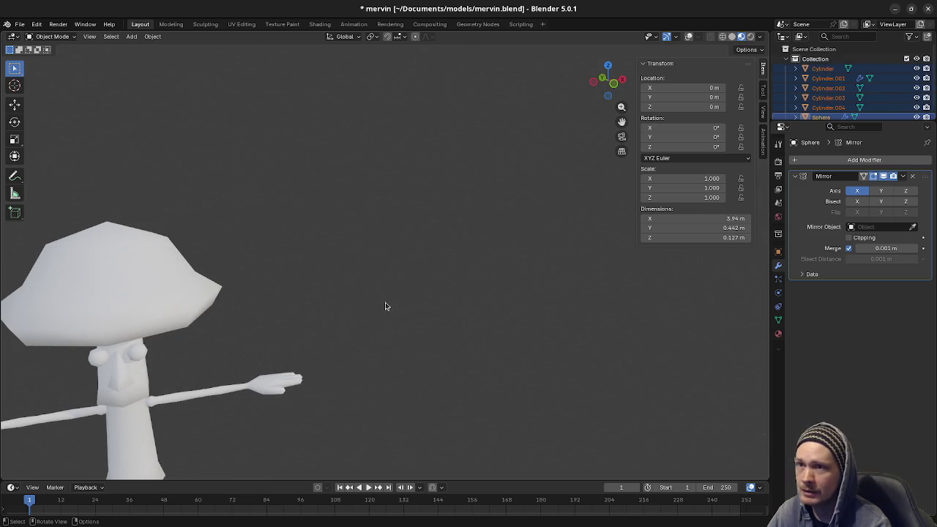
left_click(690, 36)
key("KP_Decimal")
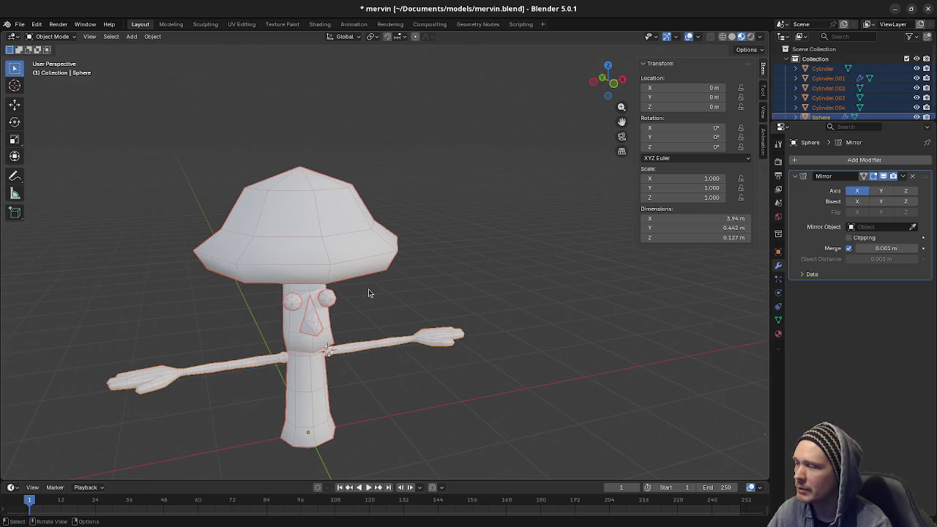
scroll(369, 292, "up", 2)
scroll(388, 304, "up", 3)
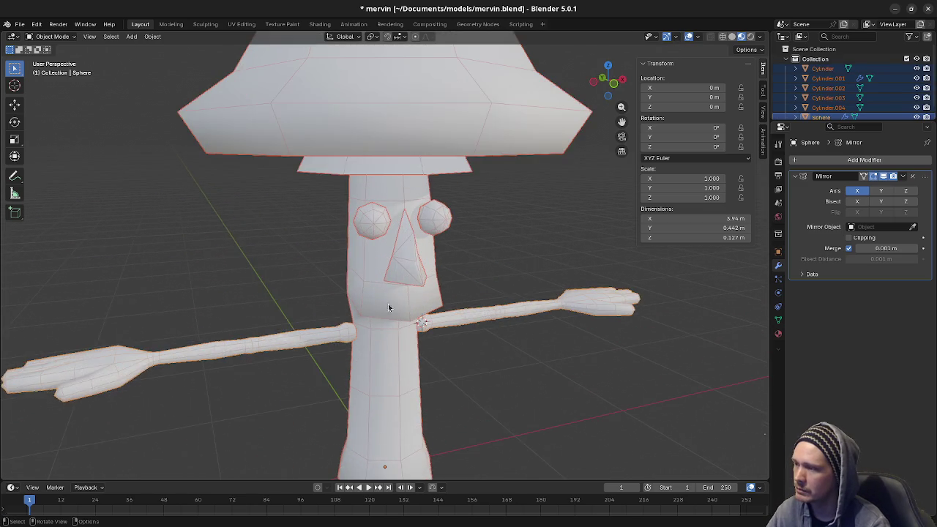
scroll(414, 322, "down", 2)
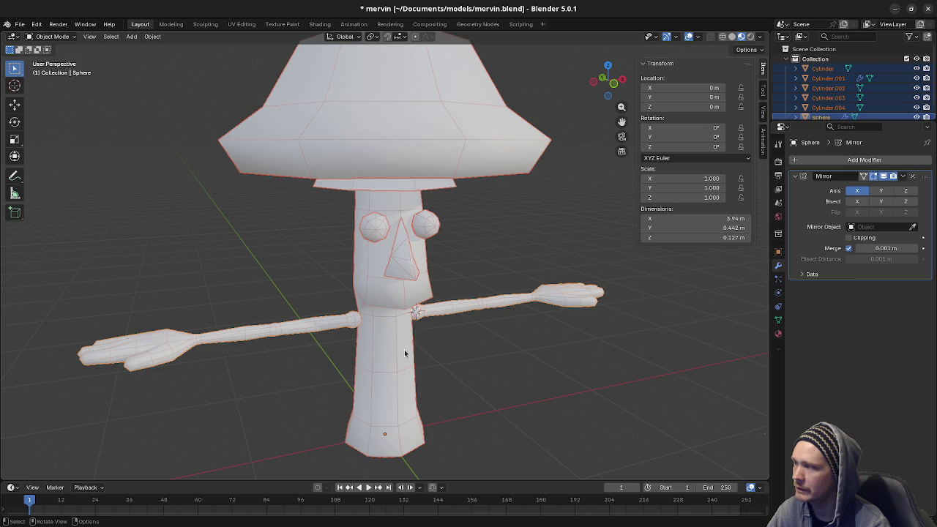
key("shift+s")
left_click(328, 383)
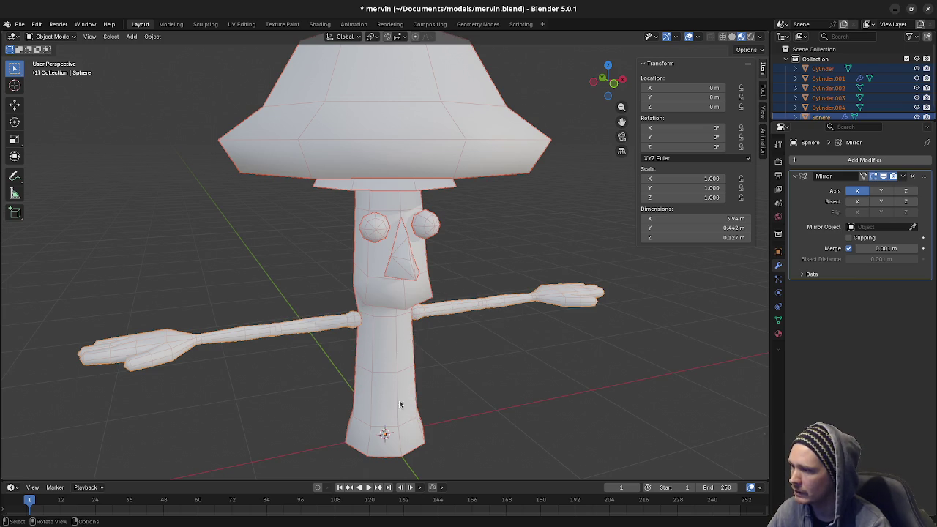
- Select the cap, then the band beneath it, trying scale and rotate but cancelling each
mouse_move(449, 388)
middle_mouse_down()
mouse_move(491, 386)
mouse_move(473, 372)
mouse_move(481, 371)
middle_mouse_up()
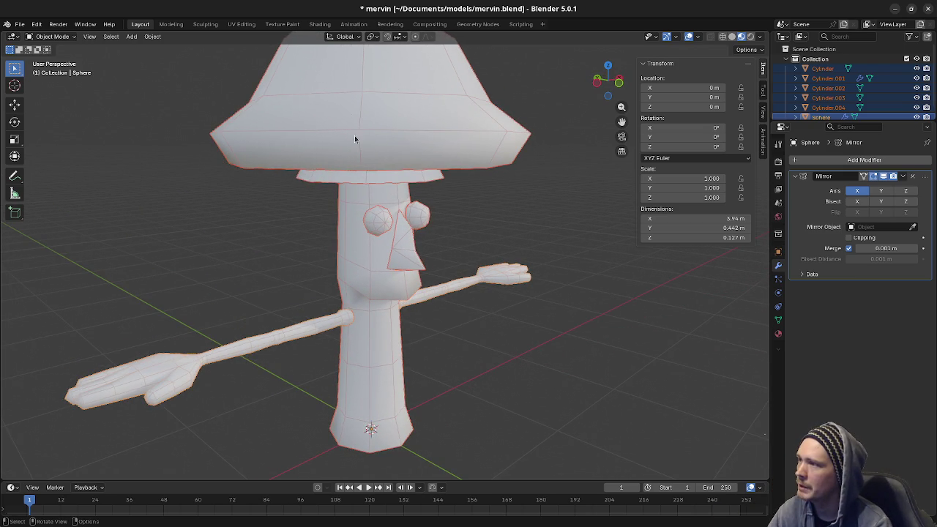
left_click(414, 122)
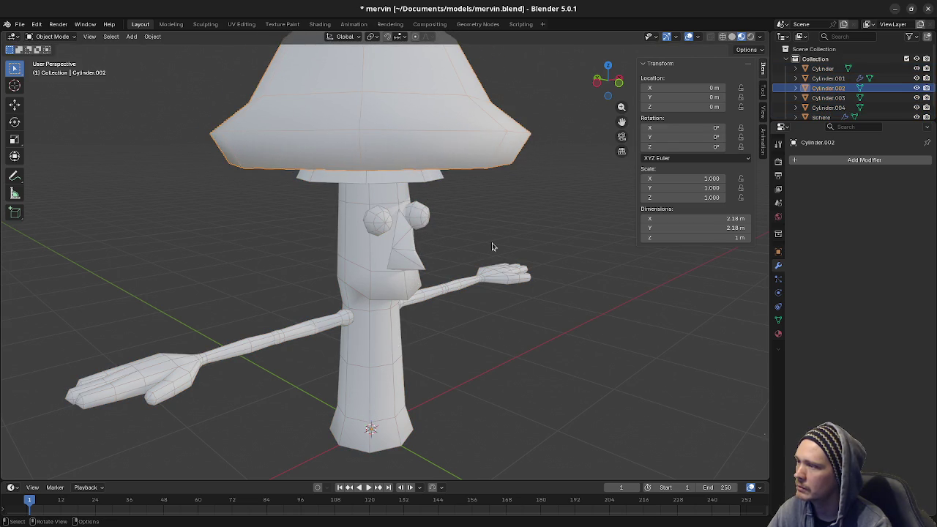
key("s")
key("Escape")
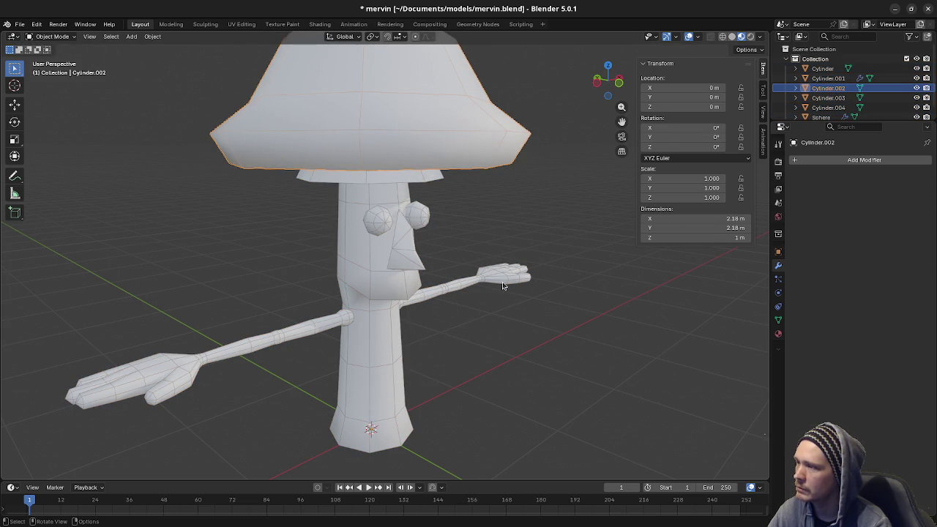
left_click(384, 181)
key("s")
key("Escape")
key("s")
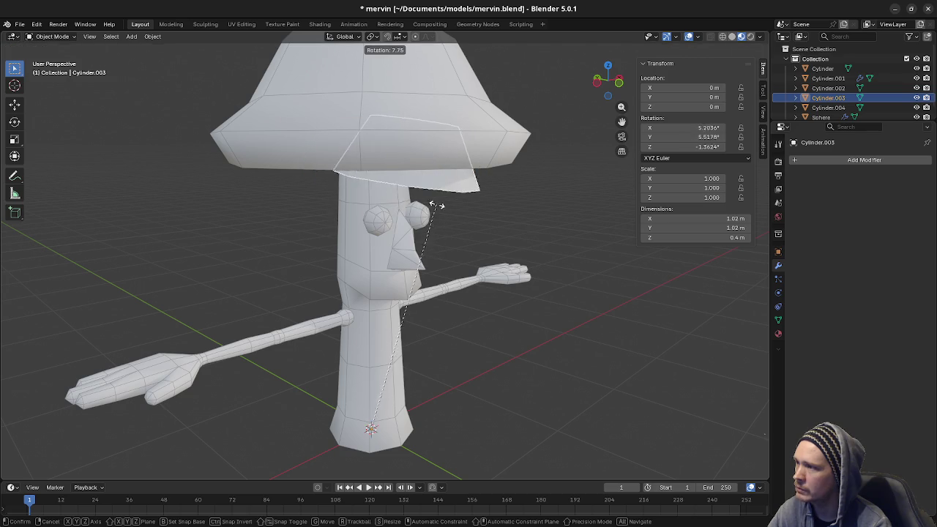
key("Escape")
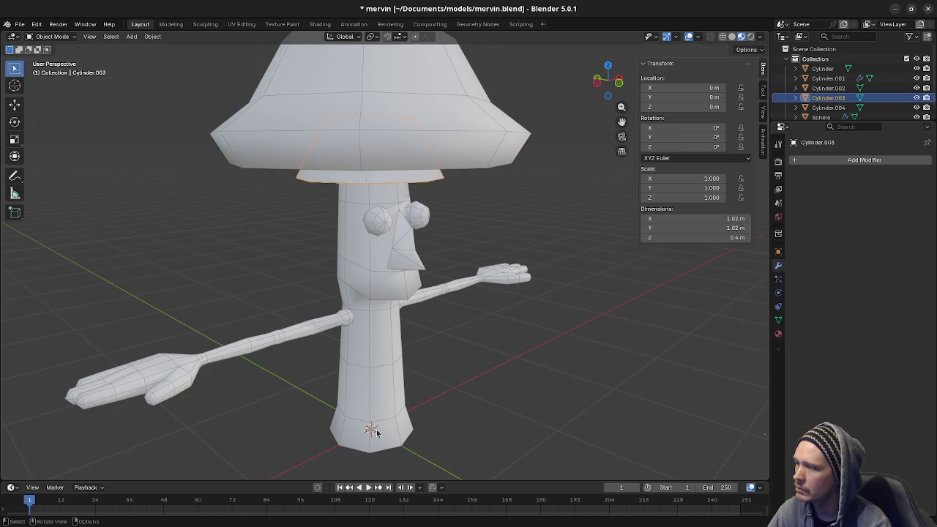
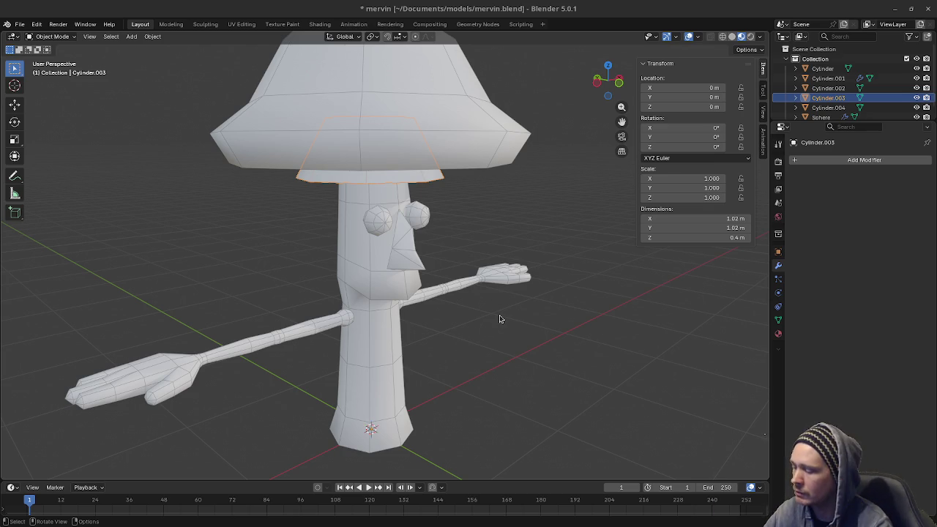
- Move the mushroom to the lower left, deselect the ring under the cap, and save
scroll(505, 313, "down", 4)
scroll(338, 229, "up", 4)
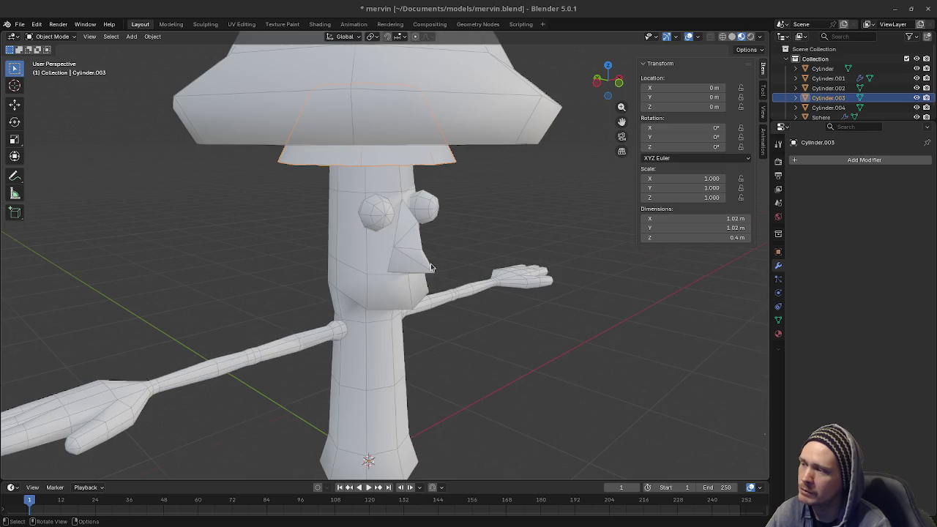
scroll(507, 337, "down", 5)
middle_click_drag(534, 293, 289, 435, "shift")
scroll(288, 435, "down", 2)
mouse_move(278, 404)
middle_mouse_down("shift")
mouse_move(221, 420)
mouse_move(270, 387)
mouse_move(256, 372)
mouse_move(279, 381)
mouse_move(256, 376)
mouse_move(224, 403)
mouse_move(233, 397)
middle_mouse_up("shift")
scroll(256, 371, "down", 2)
scroll(299, 376, "up", 1)
left_click(234, 397)
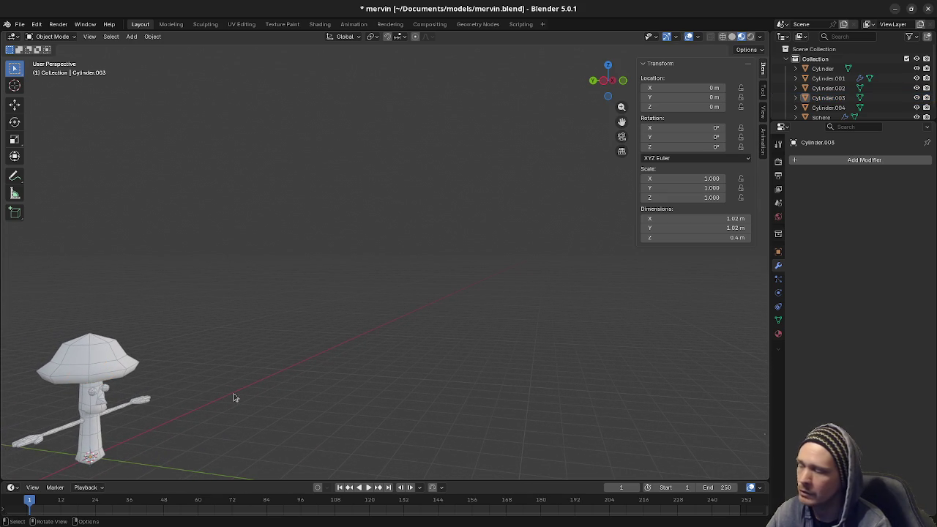
key("ctrl+s")
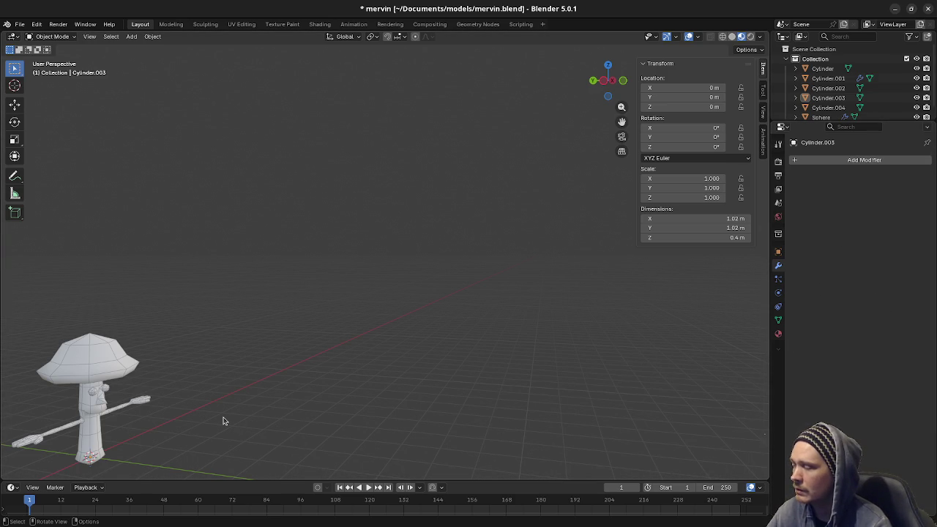
- Center the mushroom character in the view and zoom in on its head
mouse_move(224, 359)
middle_mouse_down("shift")
mouse_move(359, 370)
mouse_move(458, 347)
middle_mouse_up("shift")
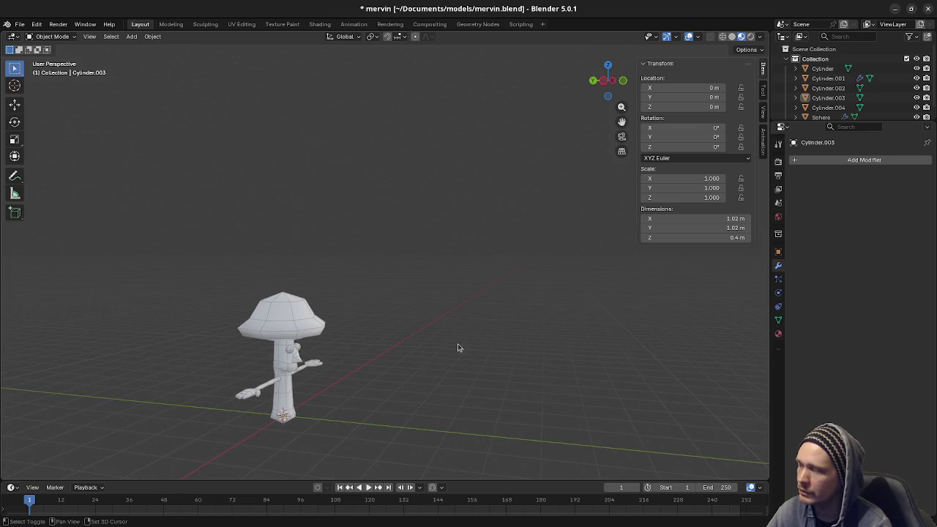
mouse_move(429, 381)
middle_mouse_down("ctrl")
mouse_move(388, 349)
mouse_move(475, 310)
mouse_move(418, 315)
mouse_move(385, 353)
mouse_move(492, 356)
mouse_move(362, 360)
mouse_move(559, 325)
mouse_move(541, 360)
mouse_move(520, 353)
middle_mouse_up("ctrl")
scroll(475, 309, "up", 2)
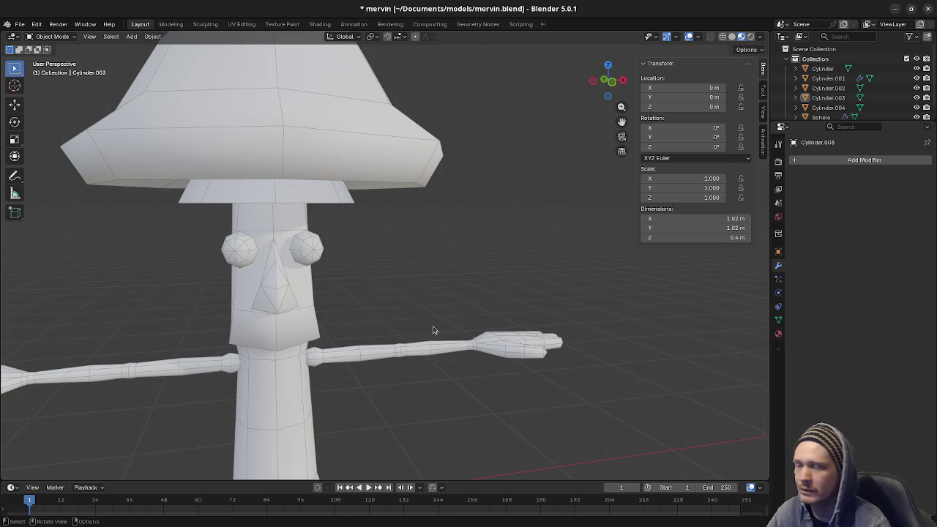
scroll(466, 306, "down", 5)
scroll(469, 300, "down", 2)
mouse_move(473, 295)
middle_mouse_down("shift")
mouse_move(366, 351)
mouse_move(232, 385)
mouse_move(608, 410)
mouse_move(50, 388)
mouse_move(644, 381)
mouse_move(205, 390)
mouse_move(249, 409)
mouse_move(276, 380)
mouse_move(270, 386)
mouse_move(345, 398)
mouse_move(314, 402)
mouse_move(469, 378)
middle_mouse_up("shift")
scroll(473, 375, "up", 5)
scroll(490, 344, "down", 2)
scroll(503, 300, "down", 3)
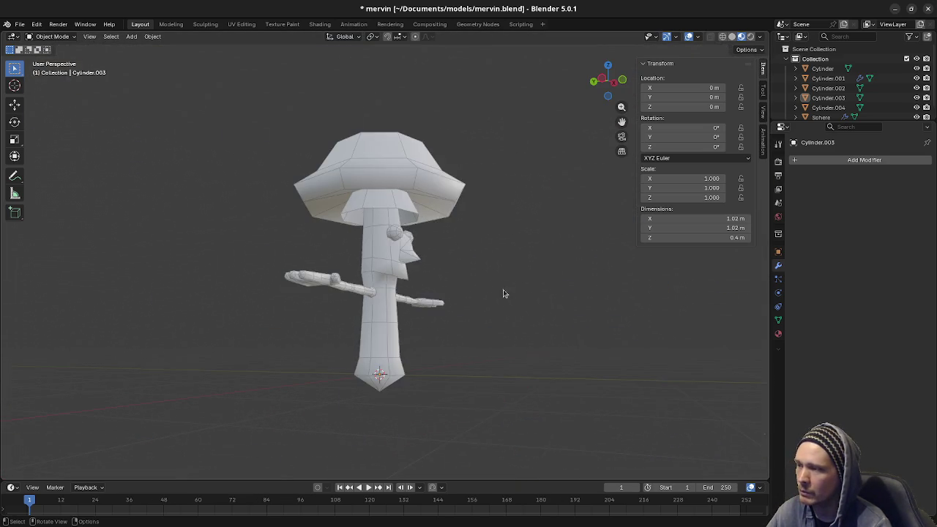
- Select every part of the mushroom character, then deselect them all
mouse_move(511, 308)
middle_mouse_down()
mouse_move(431, 376)
mouse_move(399, 341)
mouse_move(372, 341)
middle_mouse_up()
key("a")
scroll(405, 338, "up", 2)
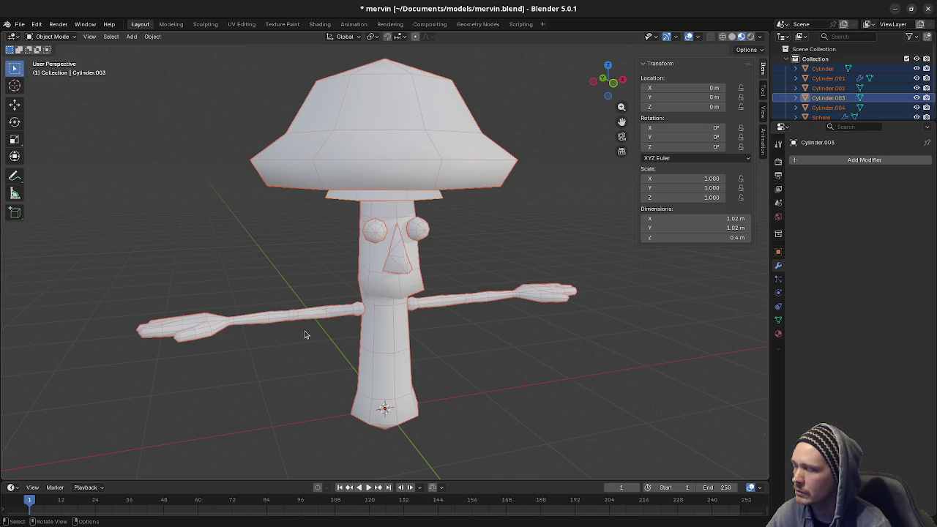
left_click(327, 359)
mouse_move(328, 360)
middle_mouse_down()
mouse_move(390, 339)
mouse_move(368, 322)
middle_mouse_up()
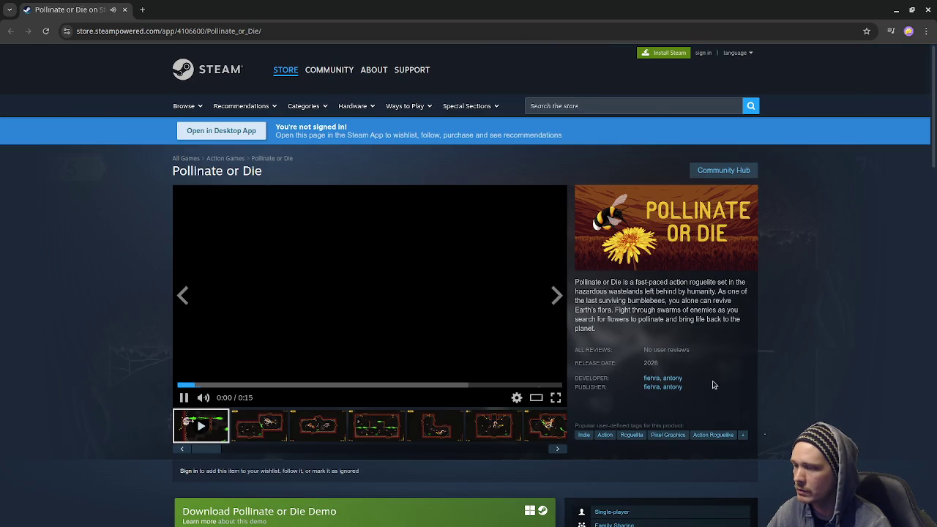
scroll(783, 388, "down", 2)
scroll(790, 393, "up", 2)
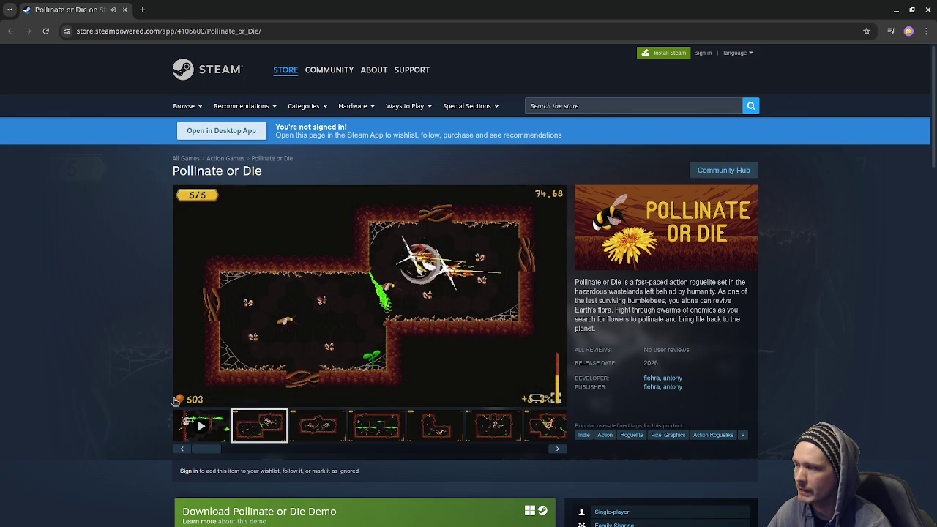
- Browse to the fifth Pollinate or Die screenshot and scroll the store page to its footer
left_click(379, 432)
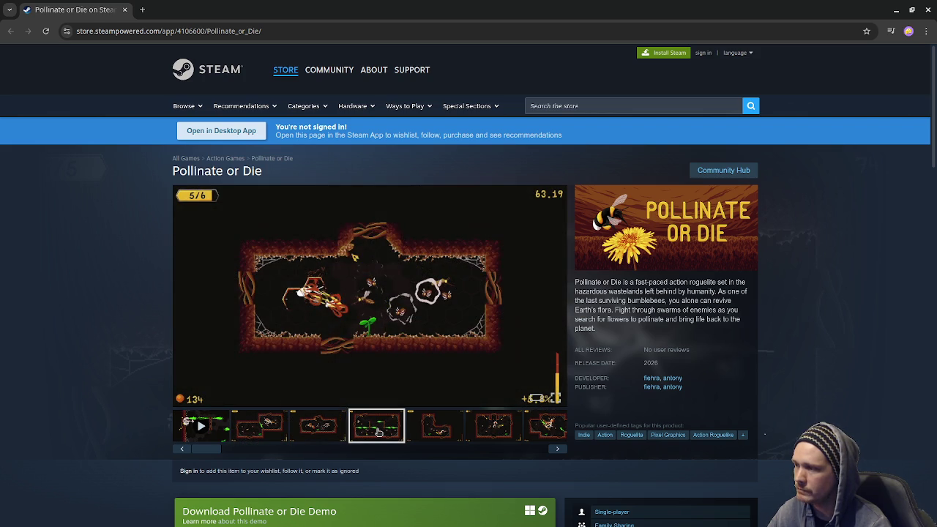
left_click(419, 430)
scroll(421, 438, "down", 3)
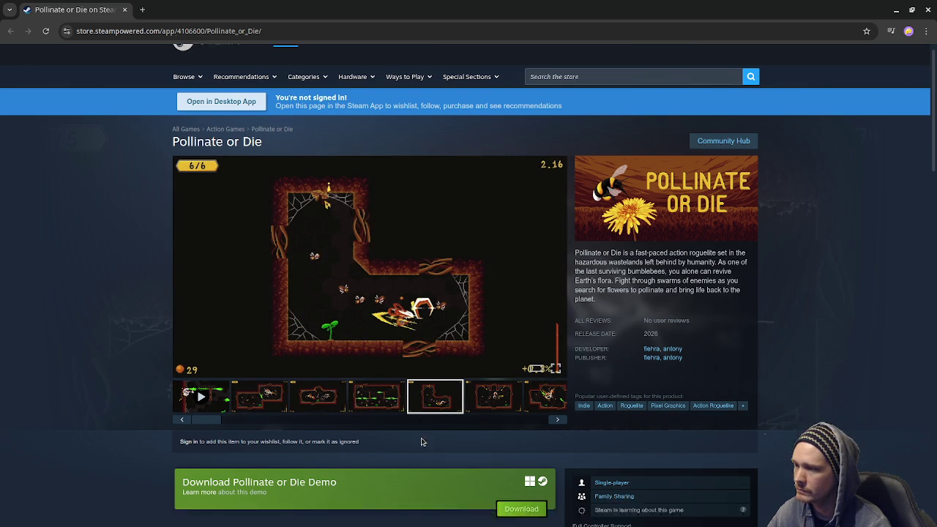
scroll(421, 438, "down", 3)
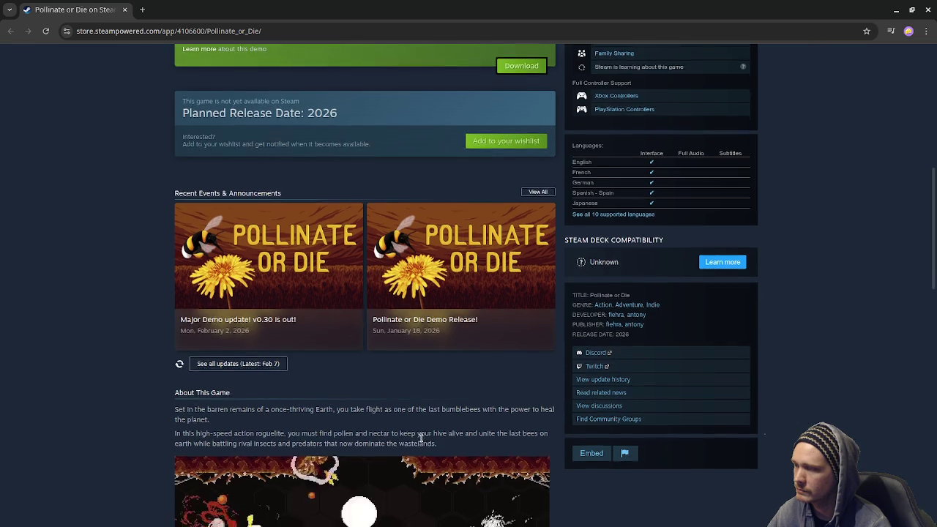
scroll(421, 443, "down", 3)
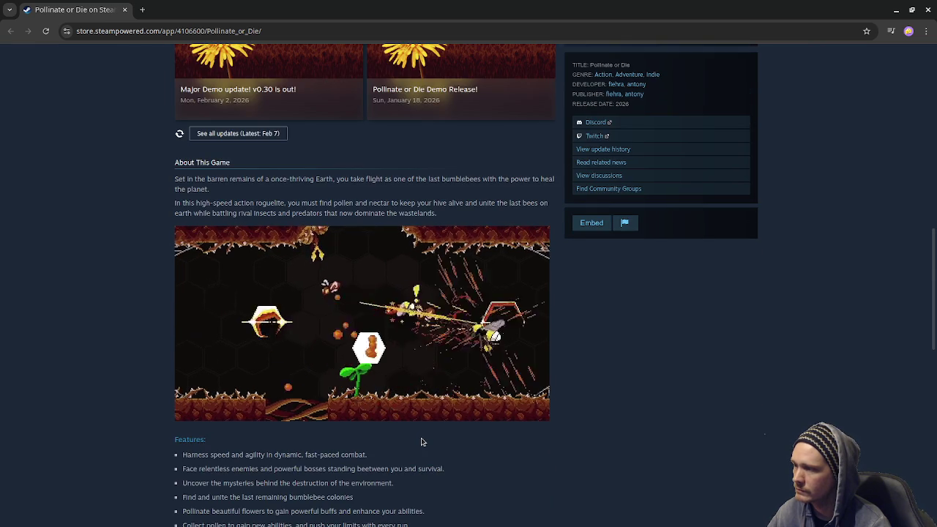
scroll(421, 442, "down", 2)
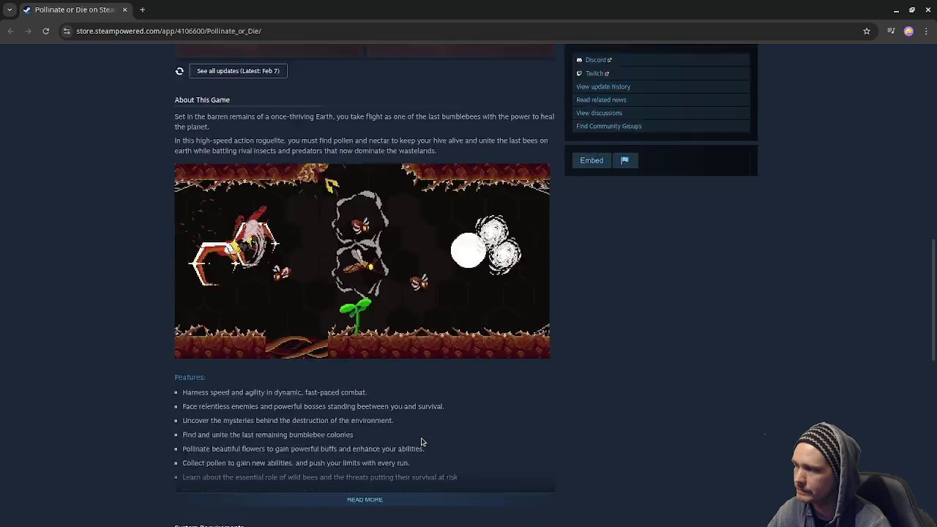
scroll(420, 442, "down", 3)
scroll(439, 437, "down", 3)
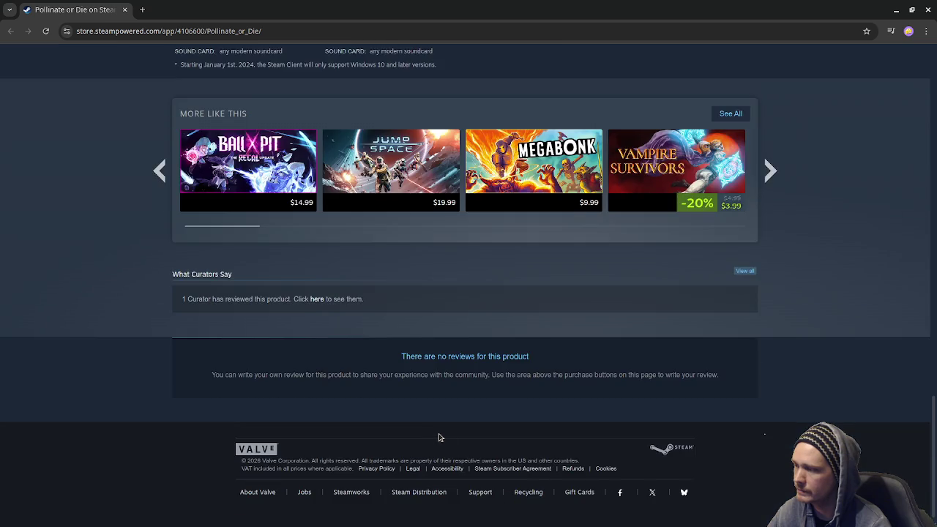
scroll(439, 437, "up", 5)
scroll(440, 437, "up", 6)
scroll(440, 437, "up", 5)
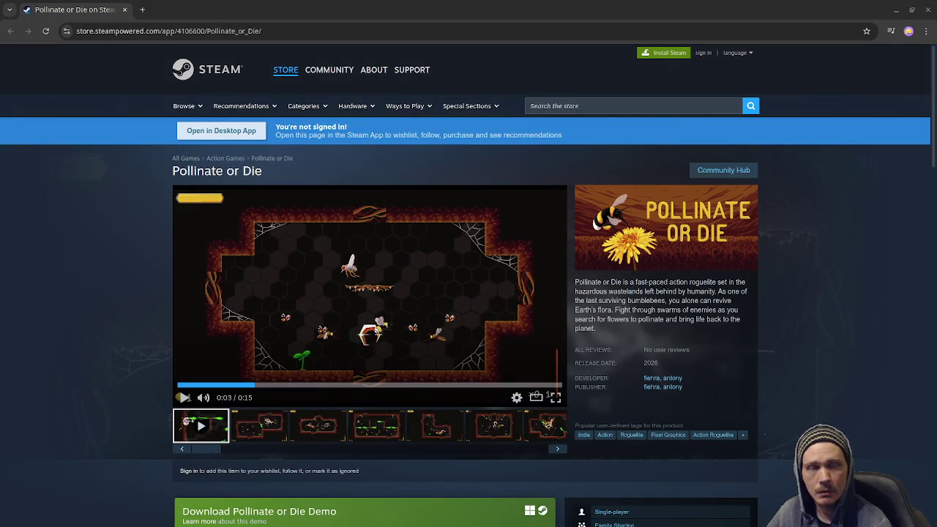
- Switch from the browser back to mervin.blend in Blender
key("alt+Tab")
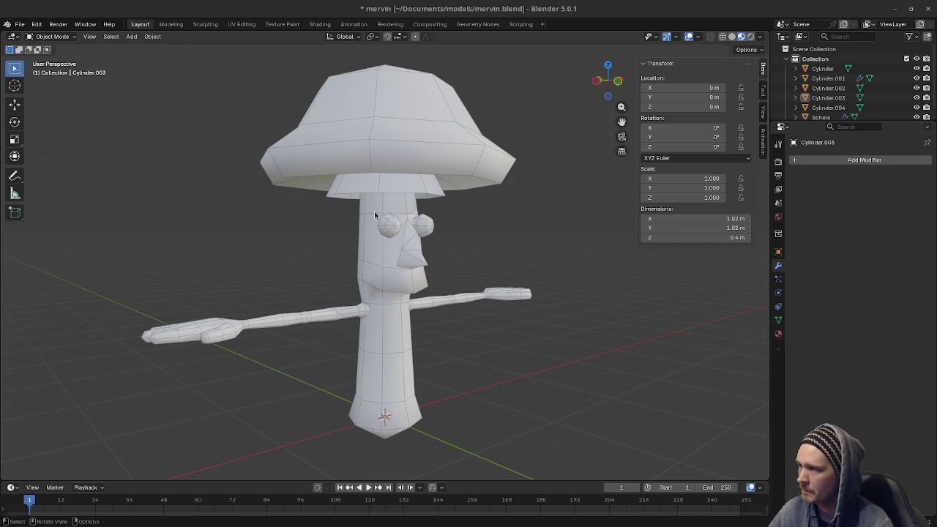
- Select the inner hat ring (Cylinder.003) and view it from the front and sides
left_click(375, 188)
key("KP_1")
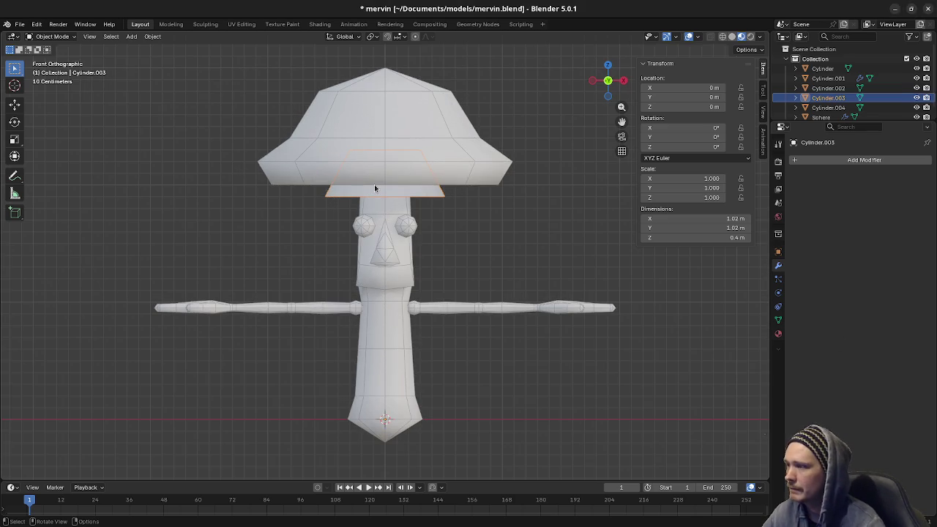
key("KP_4")
key("KP_4")
key("KP_4")
key("KP_4")
key("KP_6")
key("KP_6")
middle_click_drag(364, 190, 364, 189)
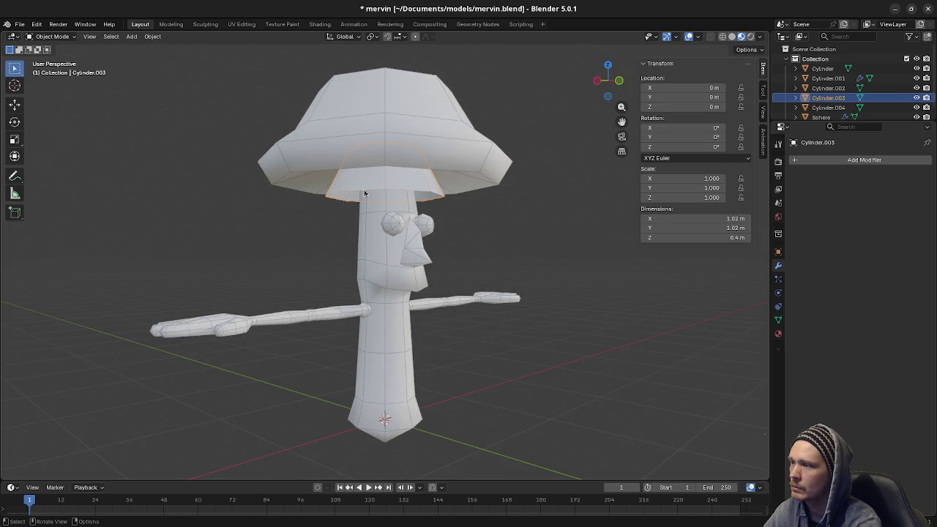
- Inspect the cap's underside, then zoom, pan and return to the front view
key("KP_8")
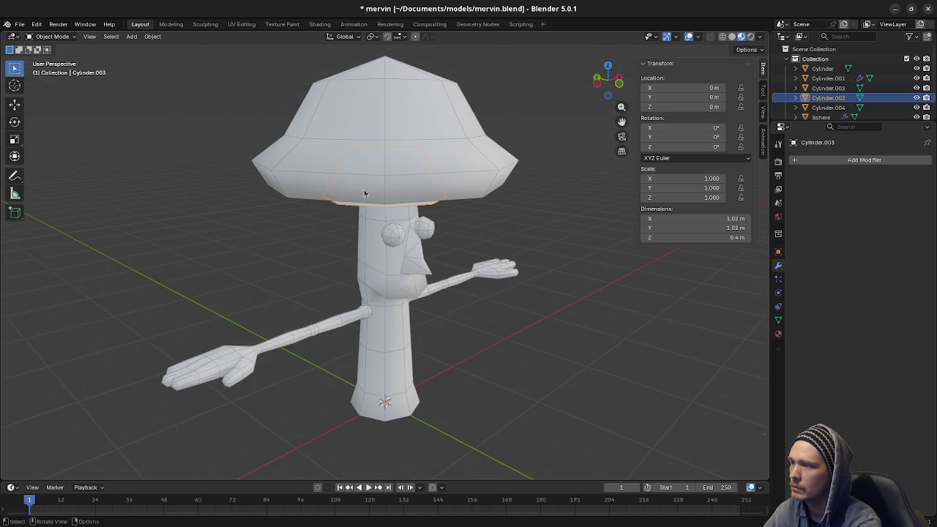
scroll(364, 193, "down", 2)
scroll(364, 193, "down", 3)
scroll(363, 194, "down", 3)
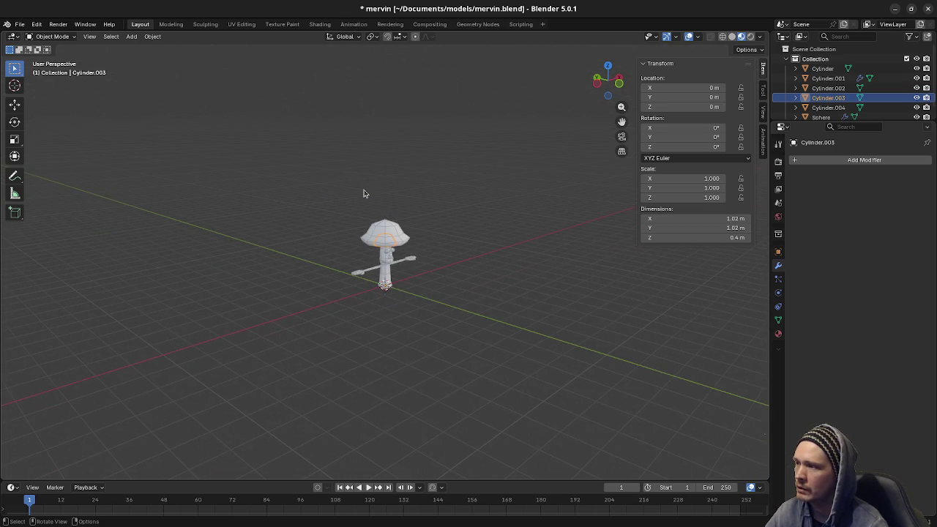
mouse_move(491, 223)
middle_mouse_down("shift")
mouse_move(272, 307)
mouse_move(251, 376)
mouse_move(235, 371)
mouse_move(276, 330)
mouse_move(269, 354)
middle_mouse_up("shift")
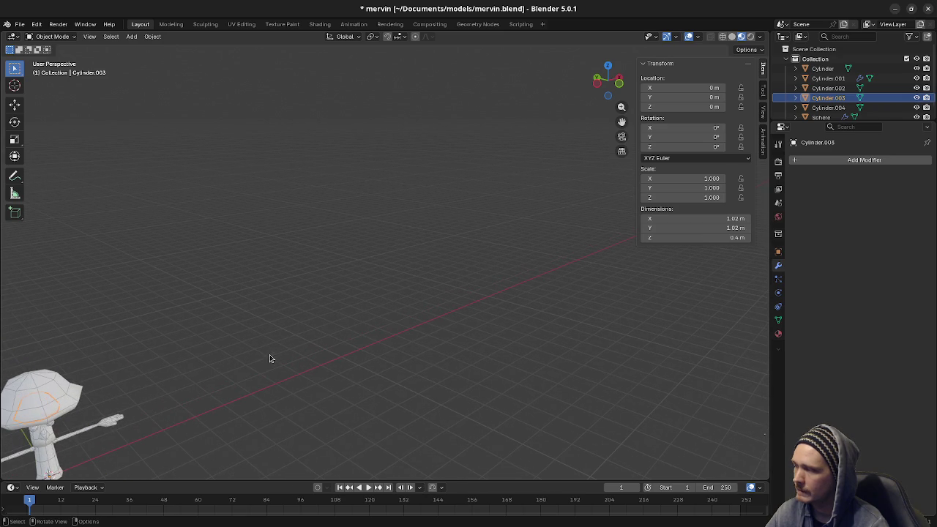
key("KP_2")
key("KP_2")
key("KP_2")
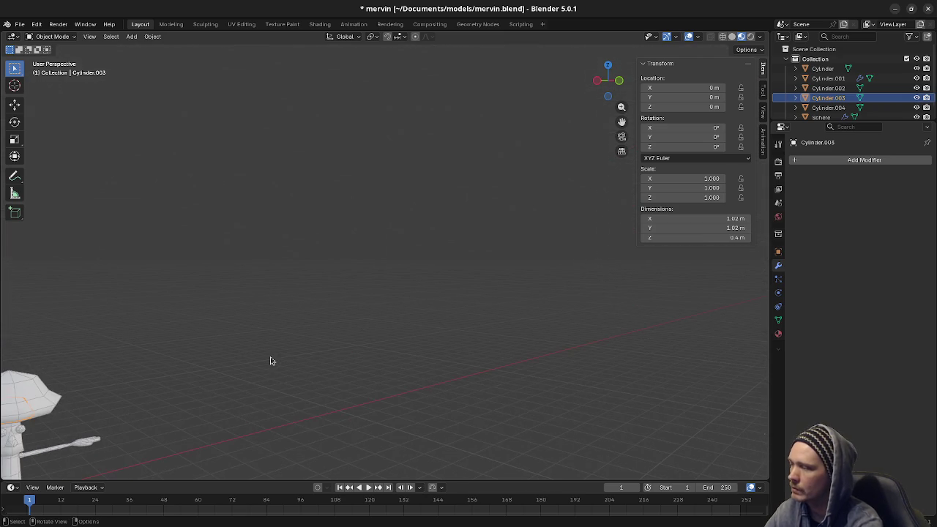
mouse_move(270, 358)
middle_mouse_down("shift")
mouse_move(354, 322)
mouse_move(346, 326)
middle_mouse_up("shift")
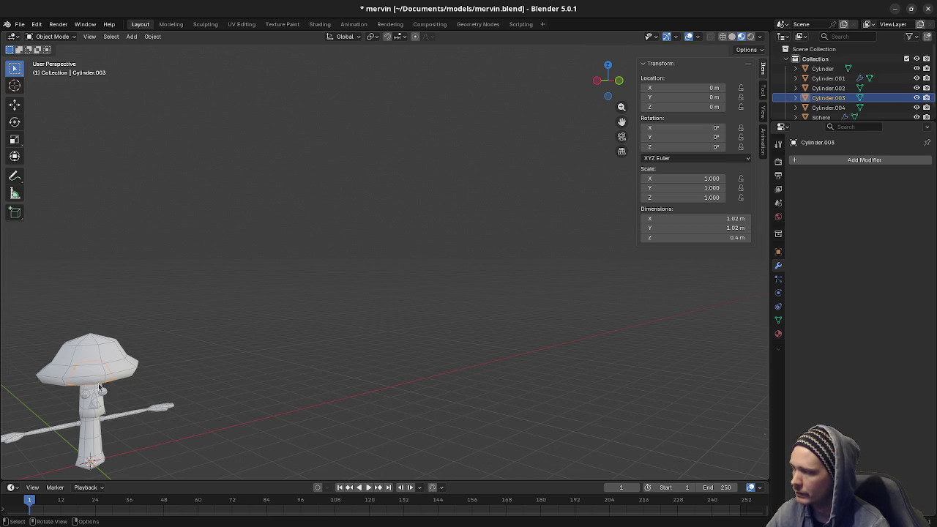
key("KP_1")
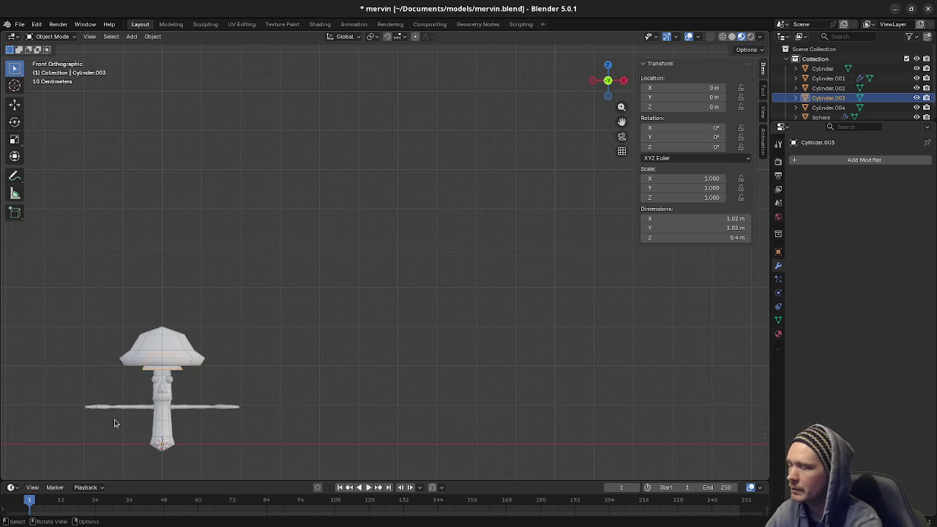
middle_click_drag(157, 391, 366, 320, "shift")
scroll(366, 320, "up", 2)
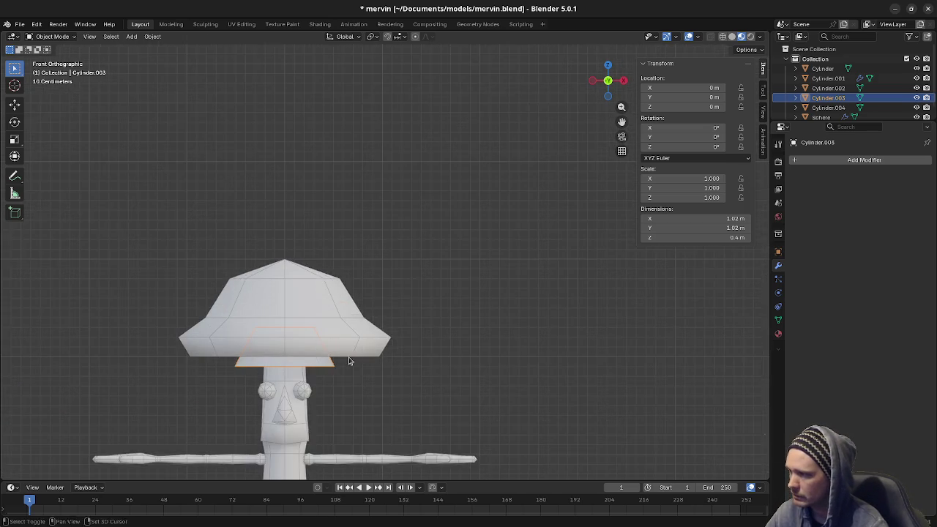
scroll(349, 359, "up", 2)
scroll(388, 251, "up", 2)
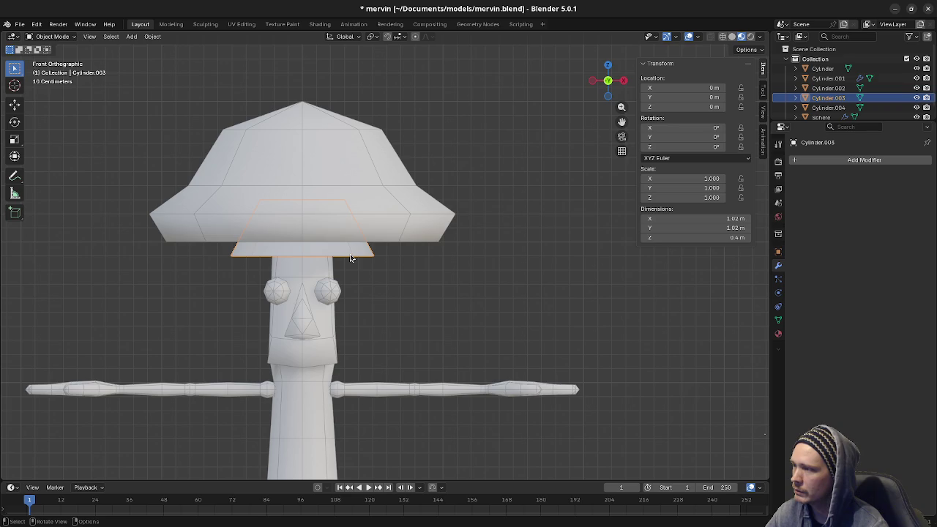
key("Tab")
left_click(350, 254, "alt")
key("alt+a")
left_click(350, 254, "alt")
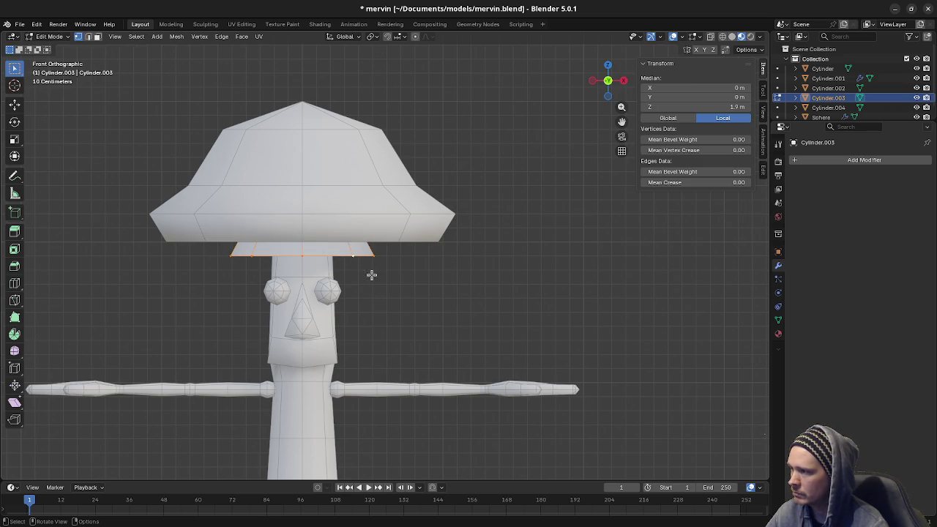
key("g")
key("z")
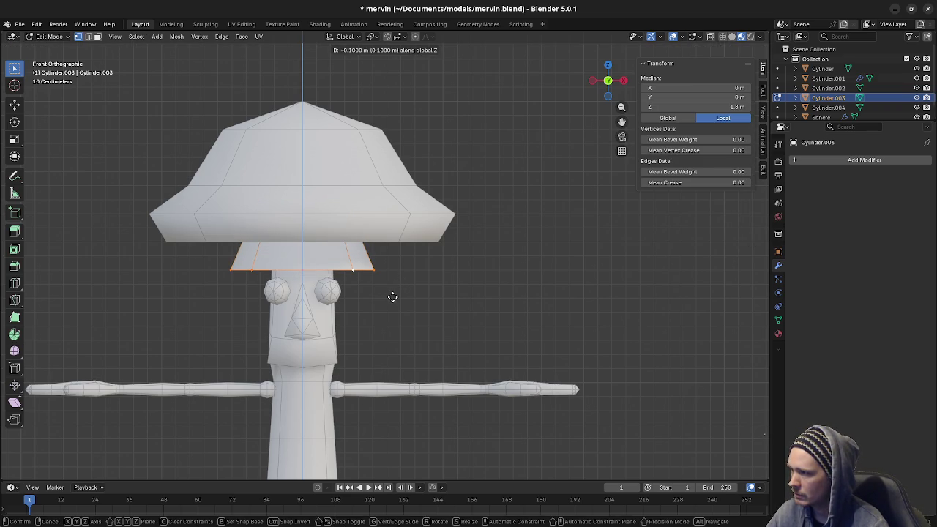
left_click(395, 294)
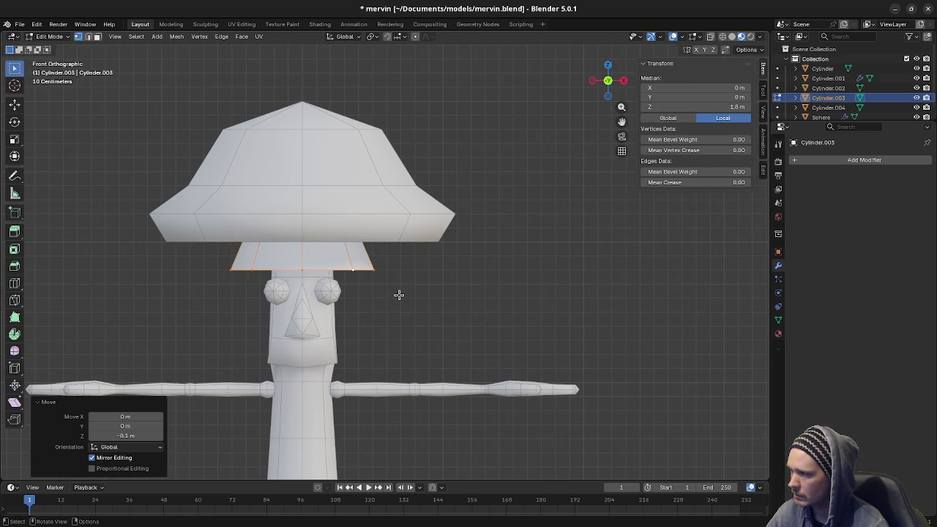
mouse_move(355, 299)
middle_mouse_down()
mouse_move(387, 307)
mouse_move(272, 320)
mouse_move(329, 319)
middle_mouse_up()
key("Tab")
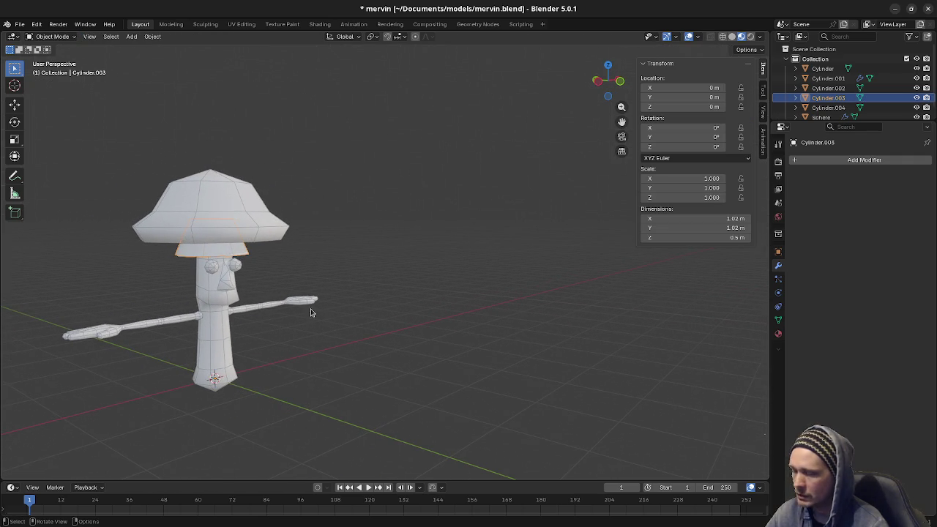
mouse_move(370, 283)
middle_mouse_down()
mouse_move(304, 382)
mouse_move(251, 397)
mouse_move(282, 380)
mouse_move(232, 410)
mouse_move(291, 371)
mouse_move(218, 404)
middle_mouse_up()
mouse_move(190, 423)
middle_mouse_down()
mouse_move(192, 437)
mouse_move(198, 433)
mouse_move(155, 423)
mouse_move(188, 401)
middle_mouse_up()
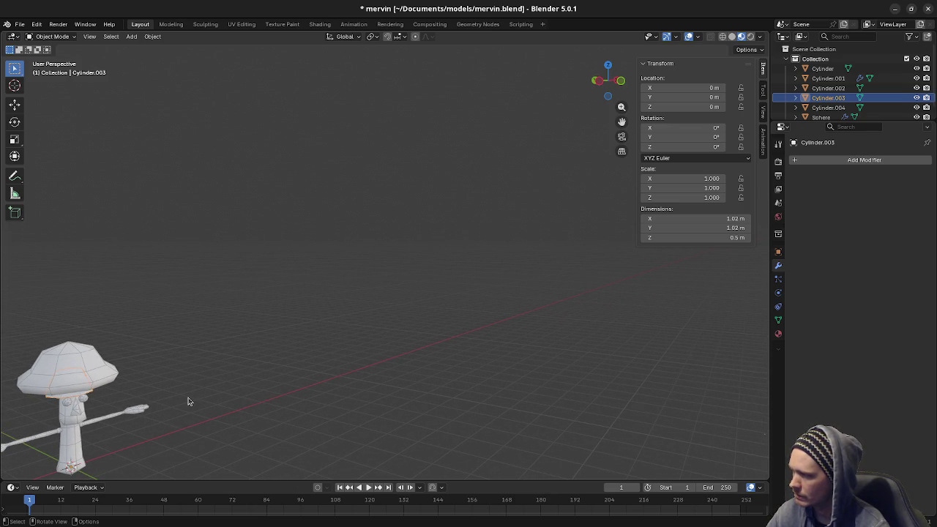
left_click(236, 425)
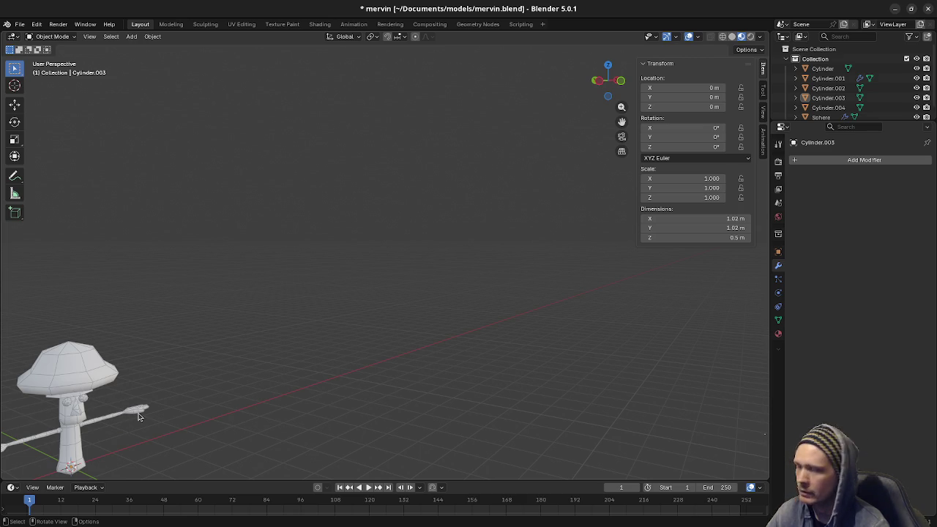
mouse_move(139, 416)
middle_mouse_down()
mouse_move(243, 386)
mouse_move(295, 358)
mouse_move(203, 347)
middle_mouse_up()
mouse_move(303, 398)
middle_mouse_down()
mouse_move(230, 408)
mouse_move(341, 320)
middle_mouse_up()
mouse_move(314, 358)
middle_mouse_down()
mouse_move(278, 372)
mouse_move(359, 347)
mouse_move(299, 345)
middle_mouse_up()
key("a")
key("Tab")
key("a")
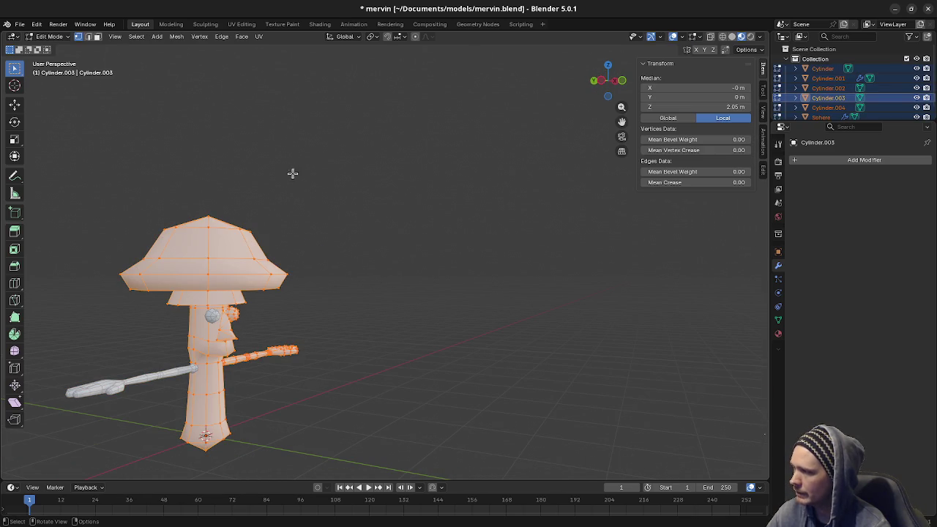
left_click(176, 37)
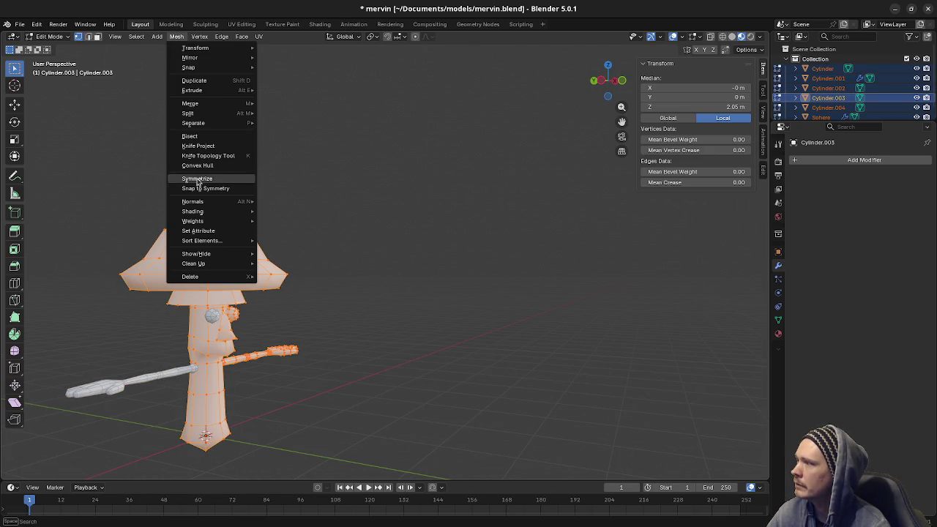
mouse_move(193, 211)
left_click(274, 234)
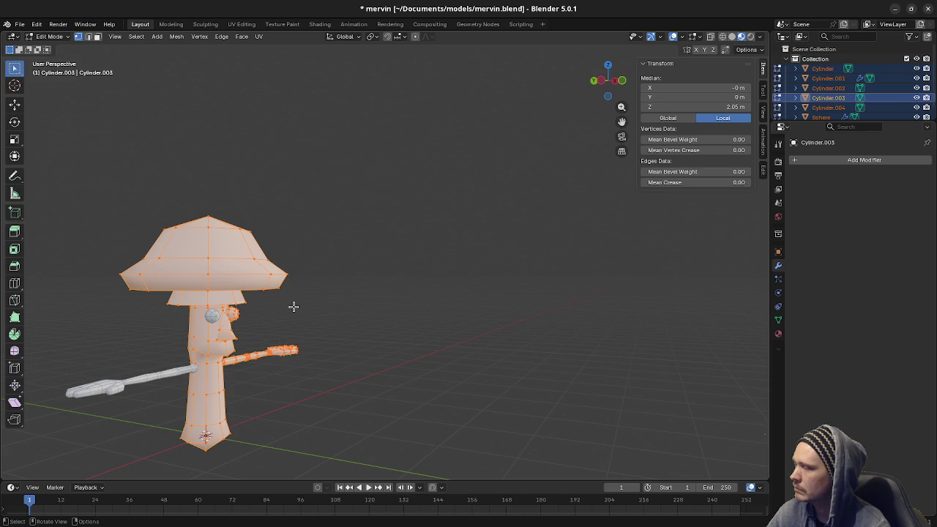
key("Tab")
key("alt+a")
middle_click_drag(264, 333, 383, 293)
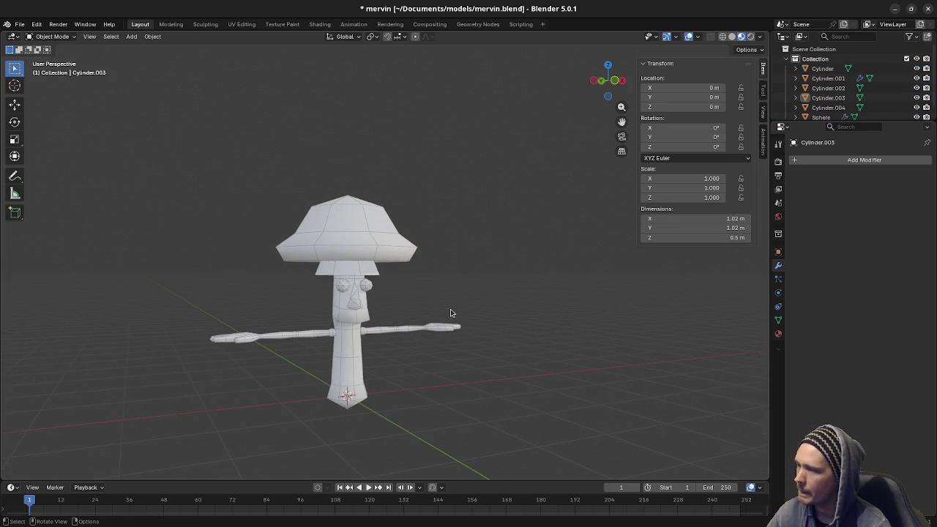
- Compare the lower hat piece and body cylinder, then center the character in Front Orthographic
mouse_move(434, 300)
middle_mouse_down()
mouse_move(383, 296)
mouse_move(425, 299)
middle_mouse_up()
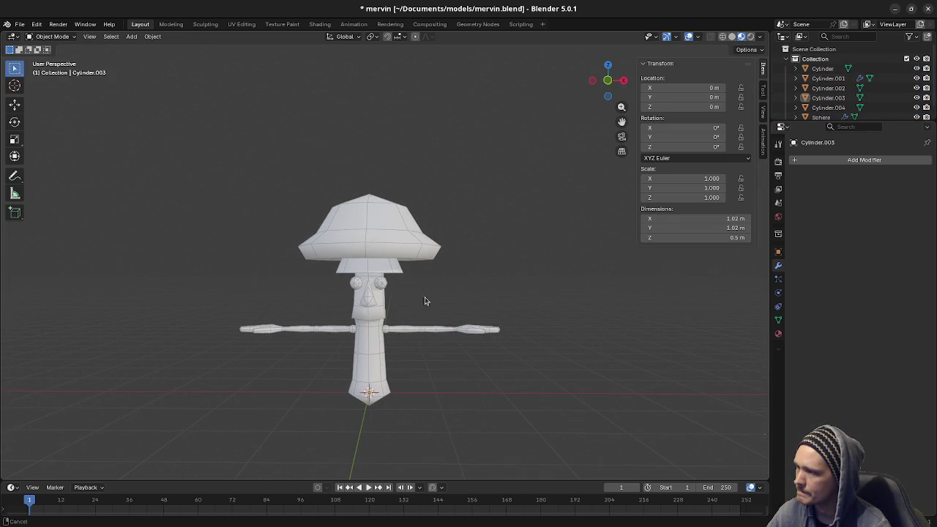
left_click(396, 273)
left_click(379, 335)
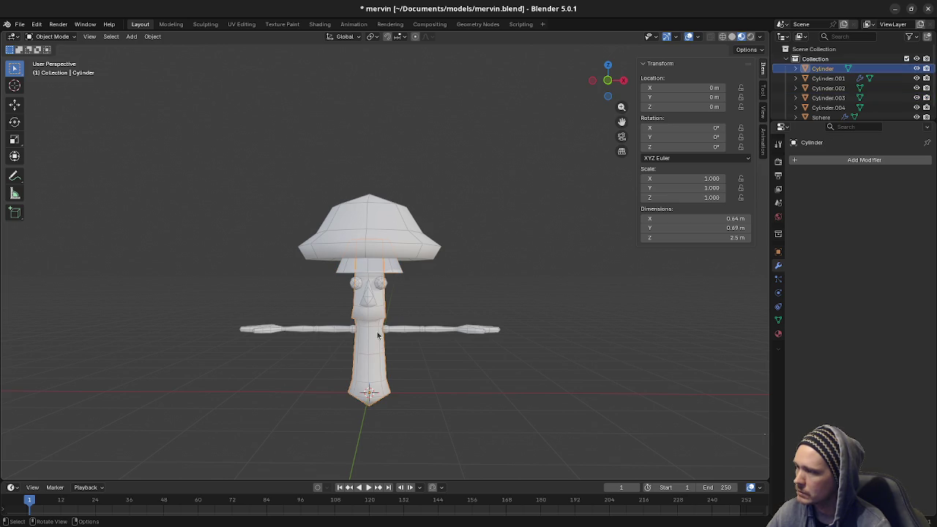
left_click(396, 273)
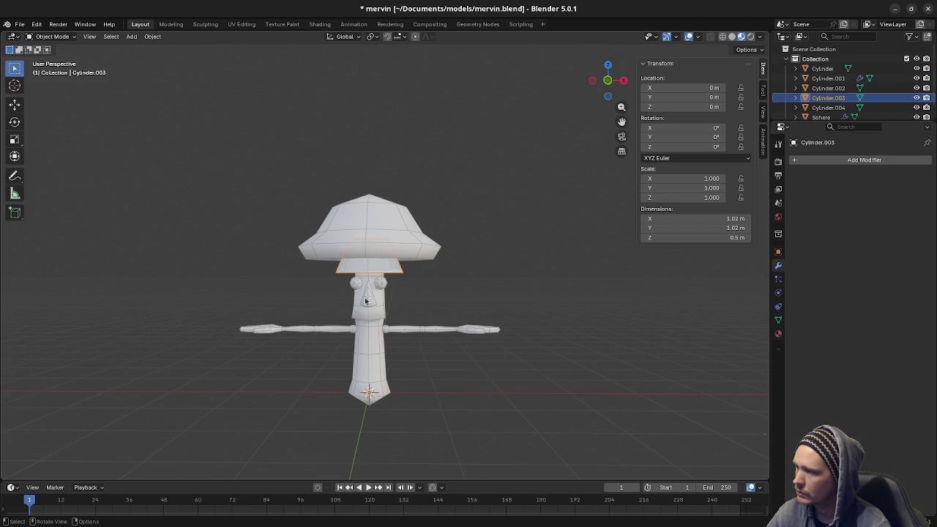
left_click(361, 331)
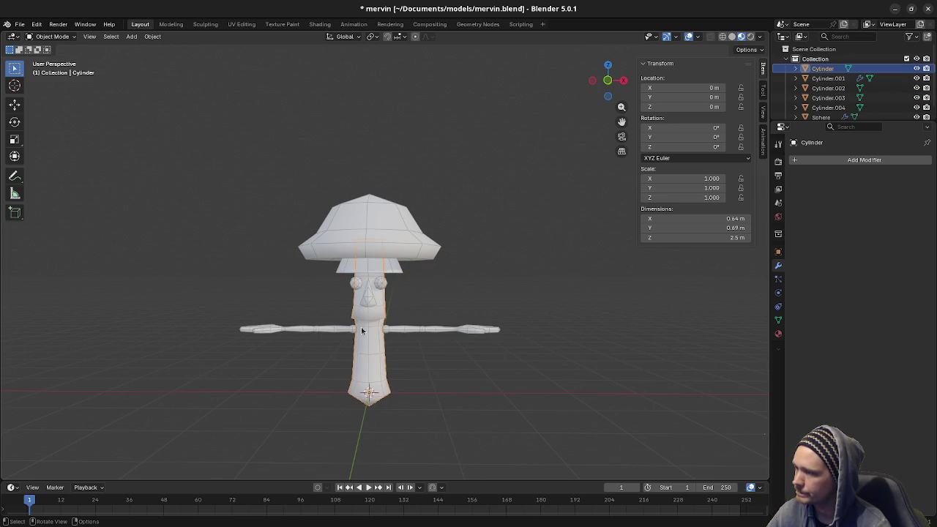
key("KP_1")
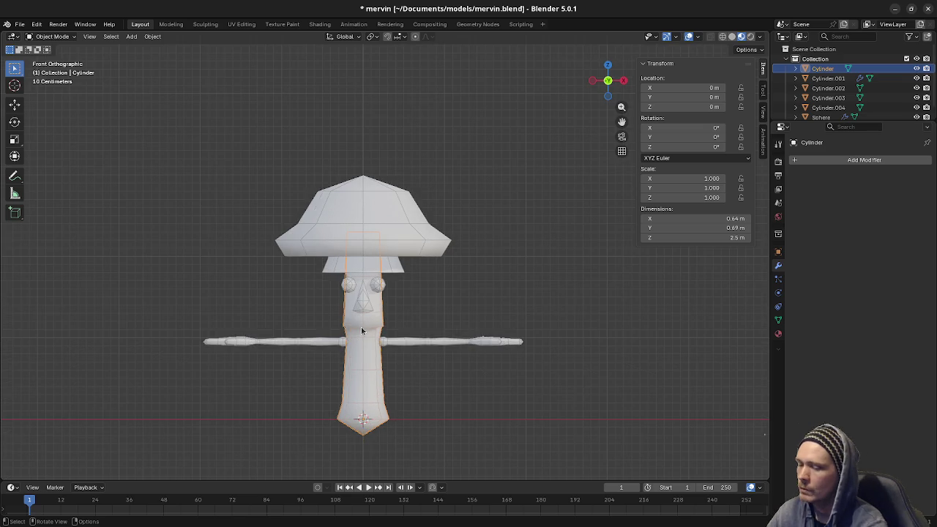
scroll(360, 331, "up", 1)
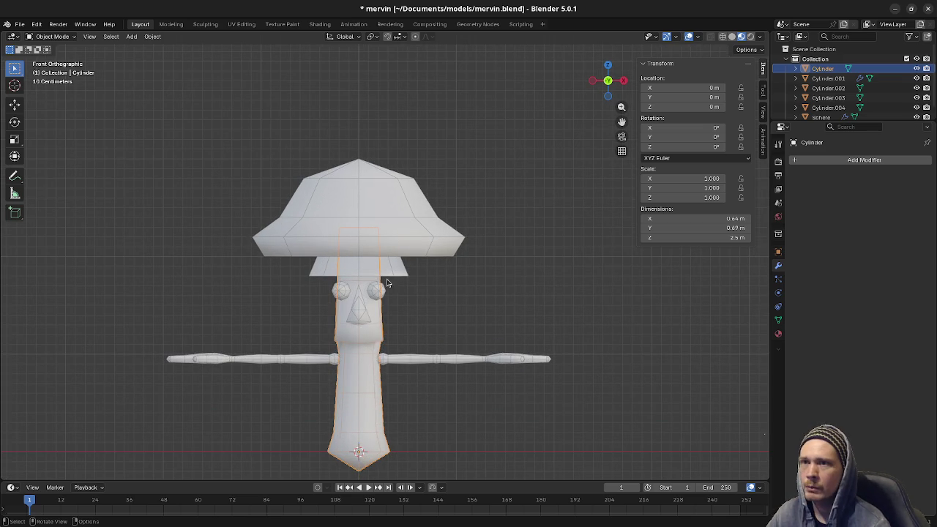
middle_click_drag(349, 360, 370, 346, "shift")
- Open the body cylinder in Edit Mode with nothing selected and X-ray on
left_click(352, 347)
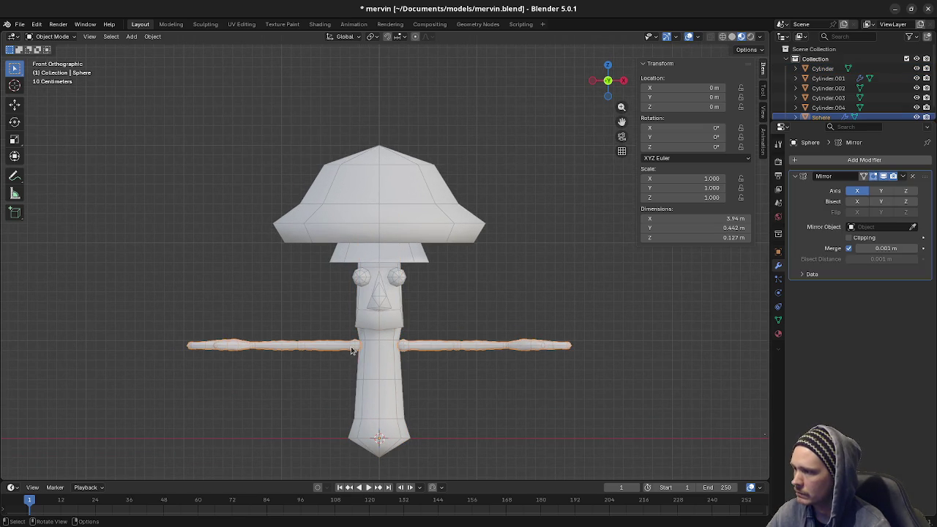
left_click(376, 362)
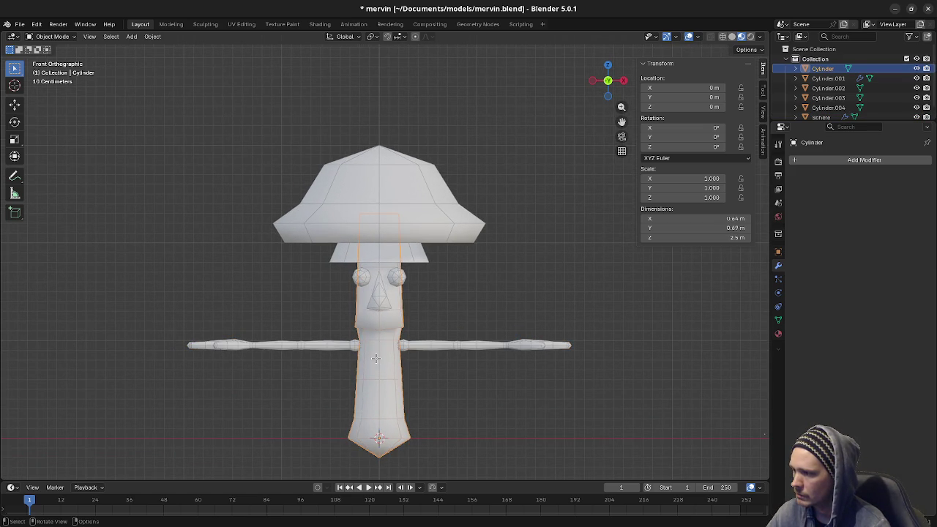
key("Tab")
key("alt+a")
key("alt+z")
- Delete the body's left-half vertices and give the body a Mirror modifier
left_click_drag(328, 166, 373, 468)
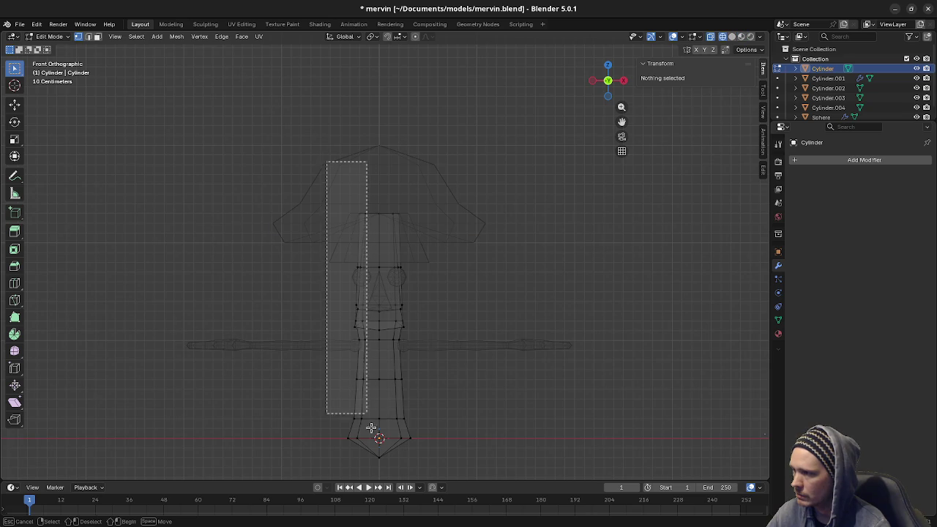
key("x")
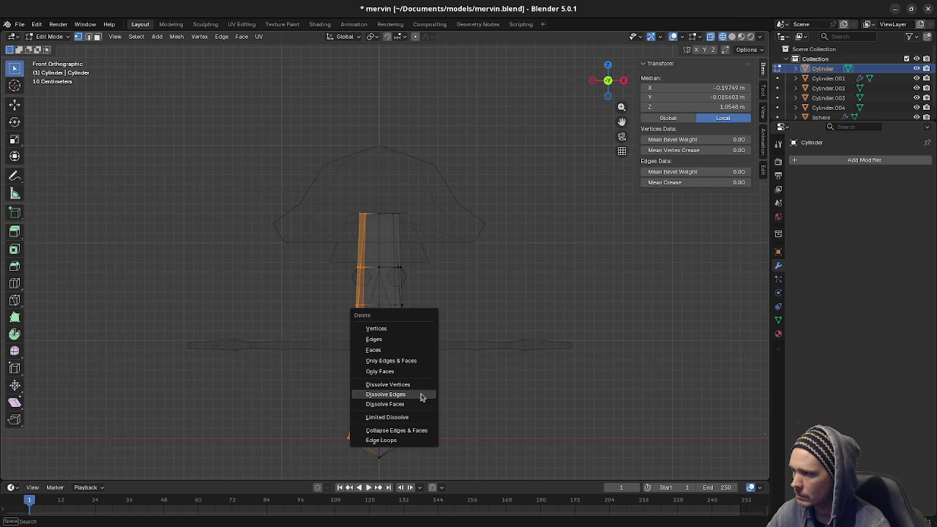
left_click(404, 328)
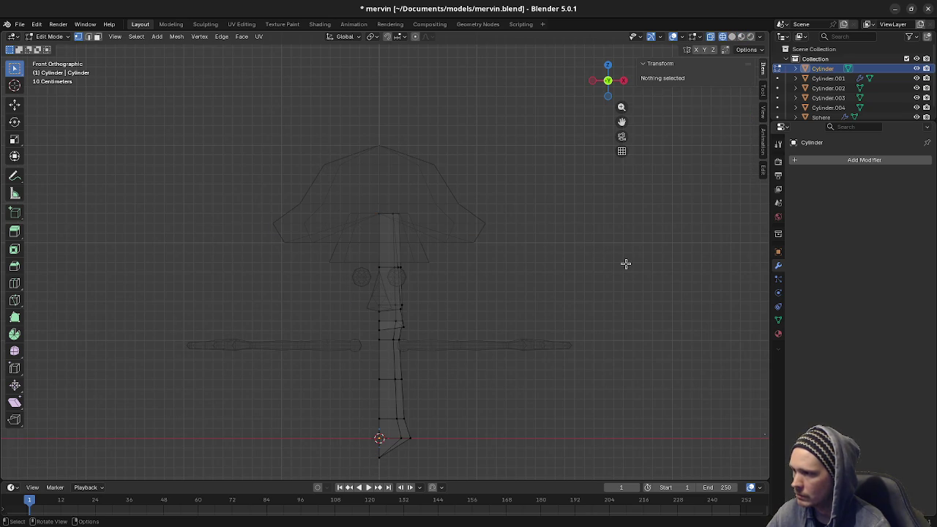
left_click(798, 160)
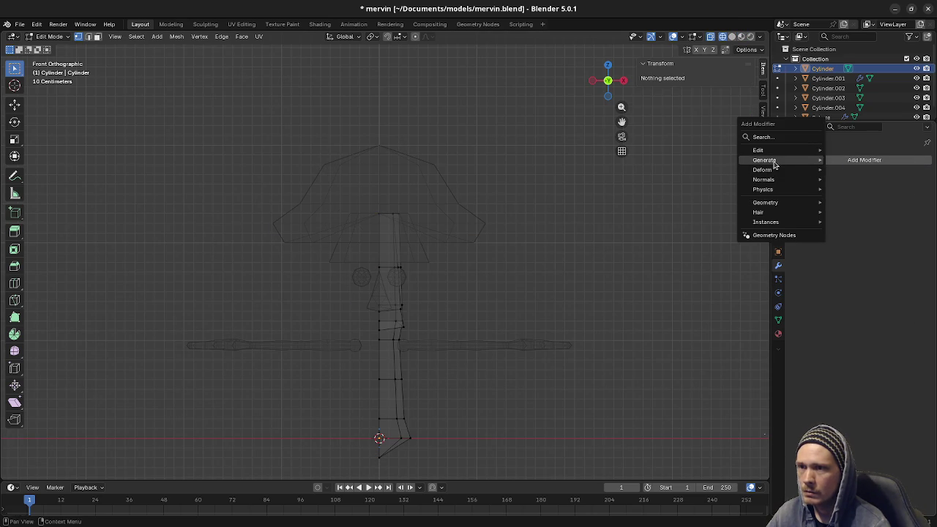
mouse_move(764, 159)
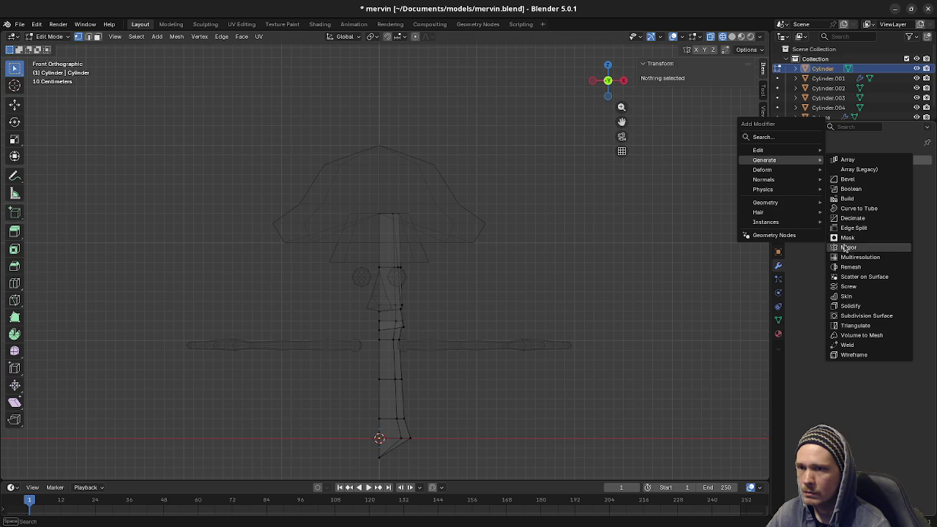
left_click(848, 247)
key("Tab")
- Delete the nose's left-half vertices and give the nose a Mirror modifier
left_click(378, 291)
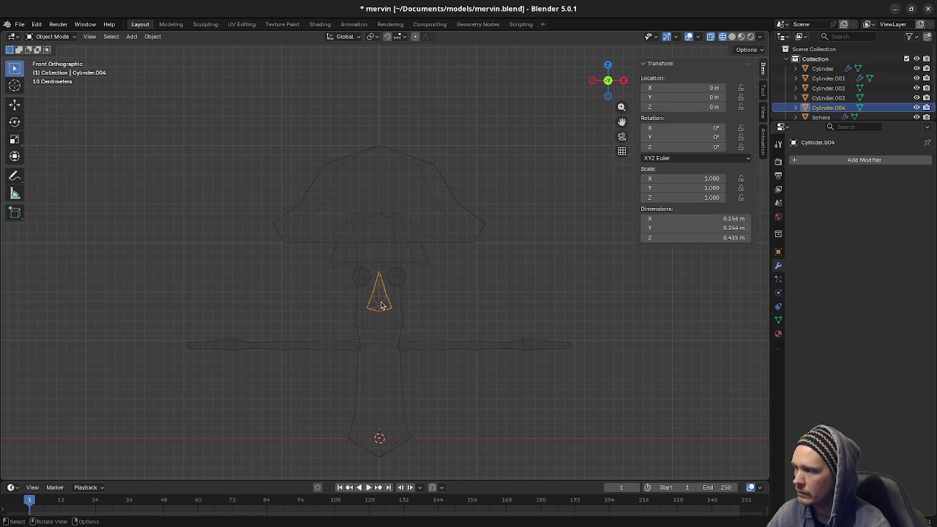
key("Tab")
key("alt+a")
left_click_drag(360, 258, 379, 324)
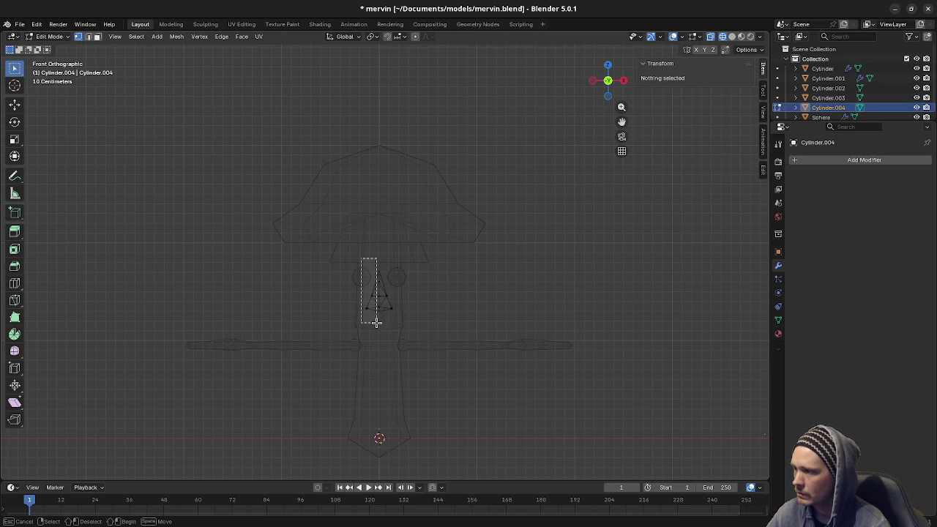
key("x")
left_click(391, 318)
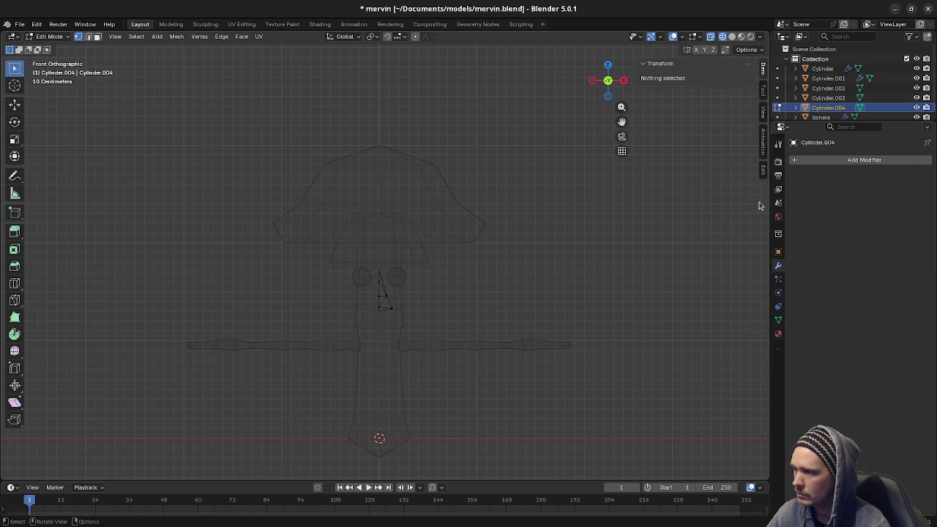
left_click(827, 160)
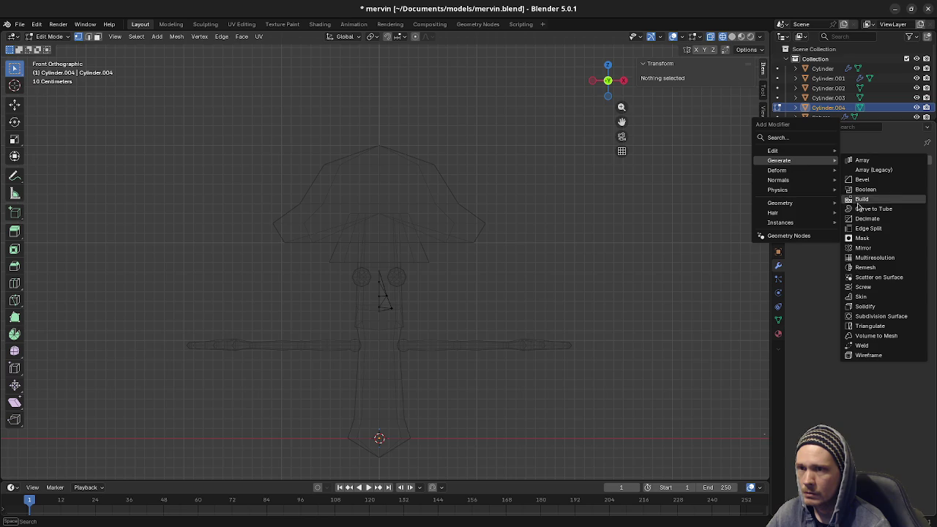
left_click(860, 249)
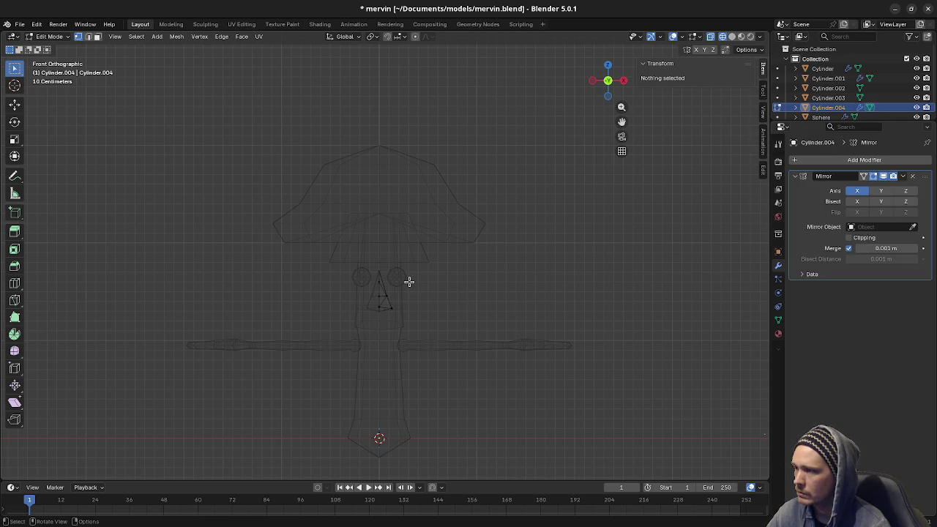
key("Tab")
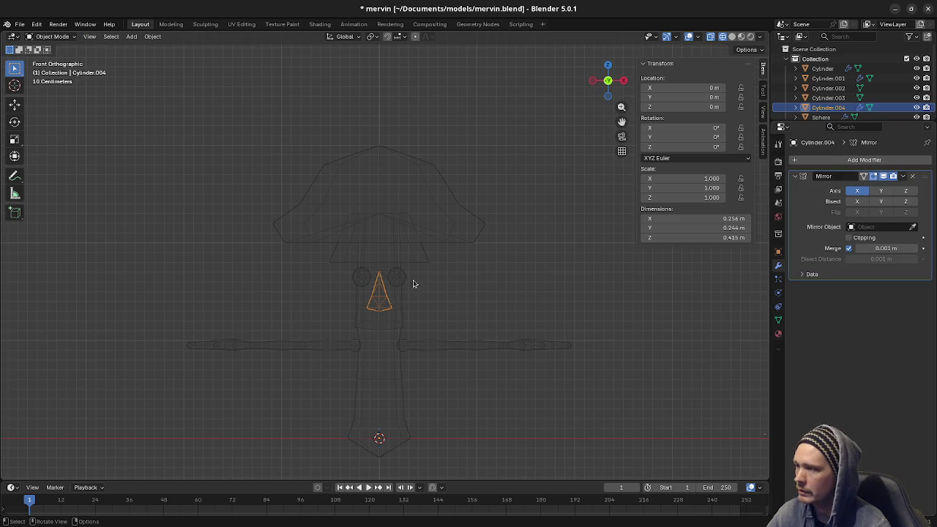
- Enter and leave the eye mesh, then reselect the body cylinder
left_click(399, 280)
key("Tab")
key("alt+a")
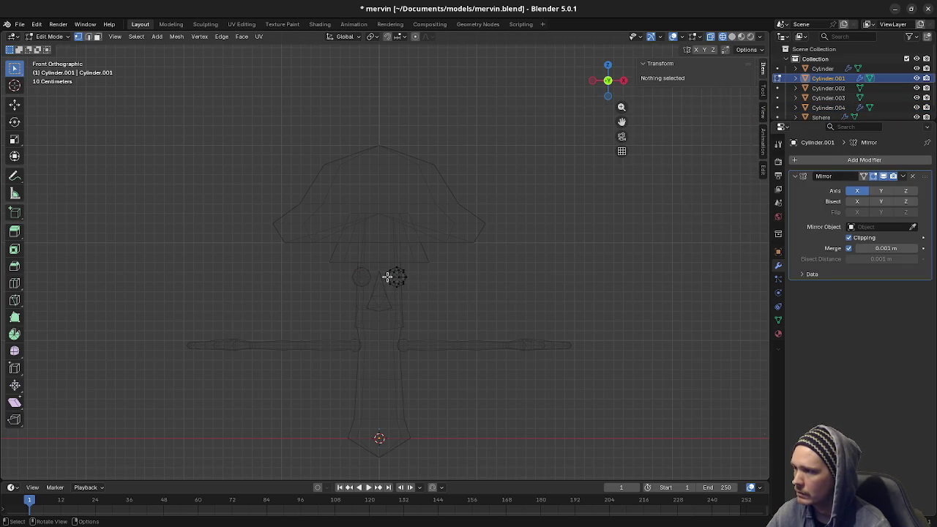
key("Tab")
key("a")
left_click(421, 262)
left_click(422, 259)
left_click(419, 260)
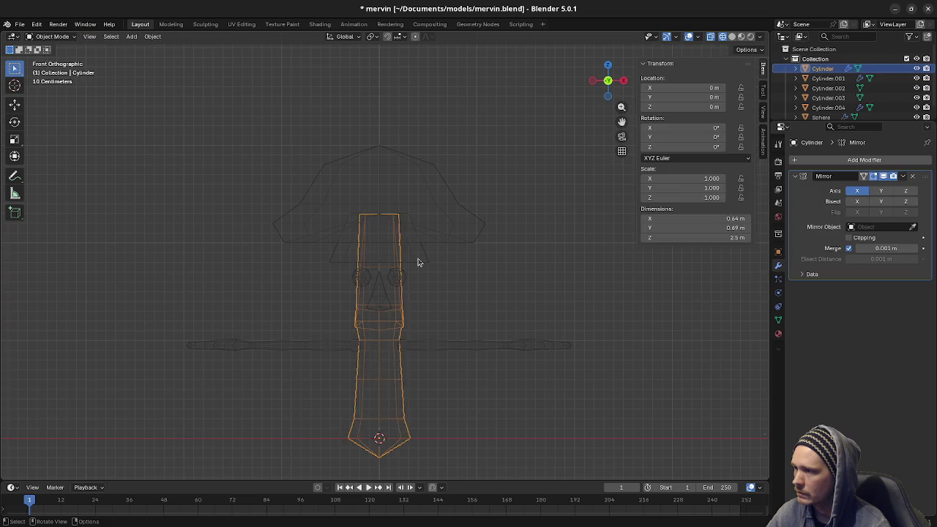
- Delete the lower hat piece's left face and give it a Mirror modifier
left_click(418, 261)
key("Tab")
key("alt+a")
left_click_drag(313, 184, 366, 292)
key("x")
left_click(370, 298)
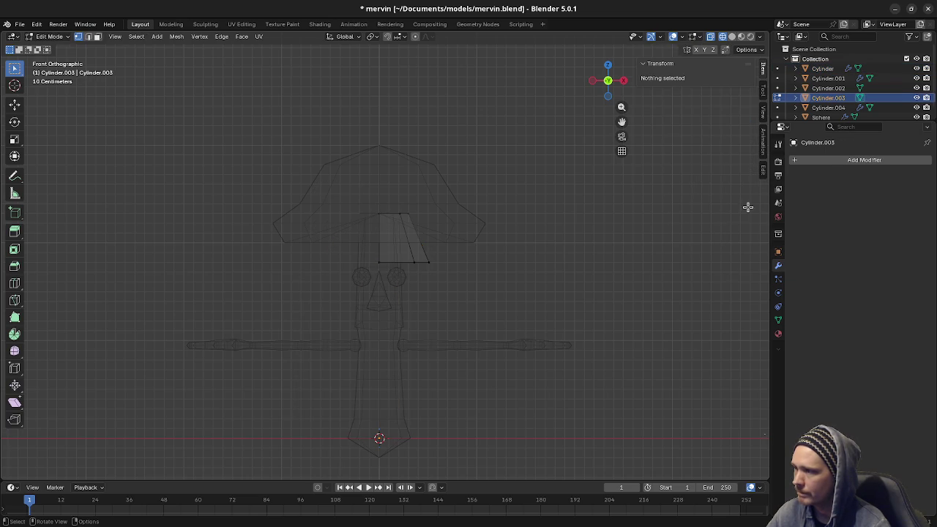
left_click(842, 160)
mouse_move(799, 159)
left_click(708, 246)
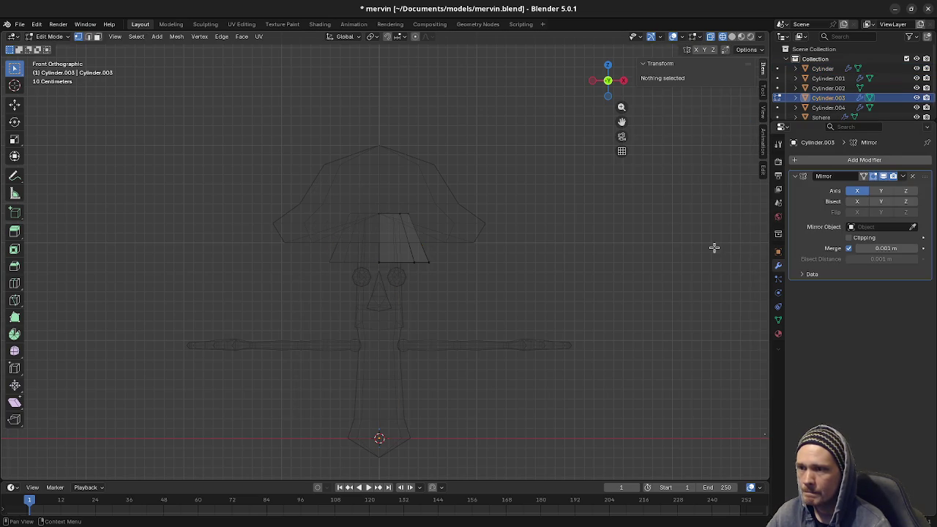
key("a")
- Check the mushroom cap mesh, then return to solid shading in a perspective view
key("alt+a")
key("alt+q")
key("alt+a")
key("Tab")
key("alt+a")
key("z")
left_click(502, 290)
middle_click_drag(502, 291, 428, 350)
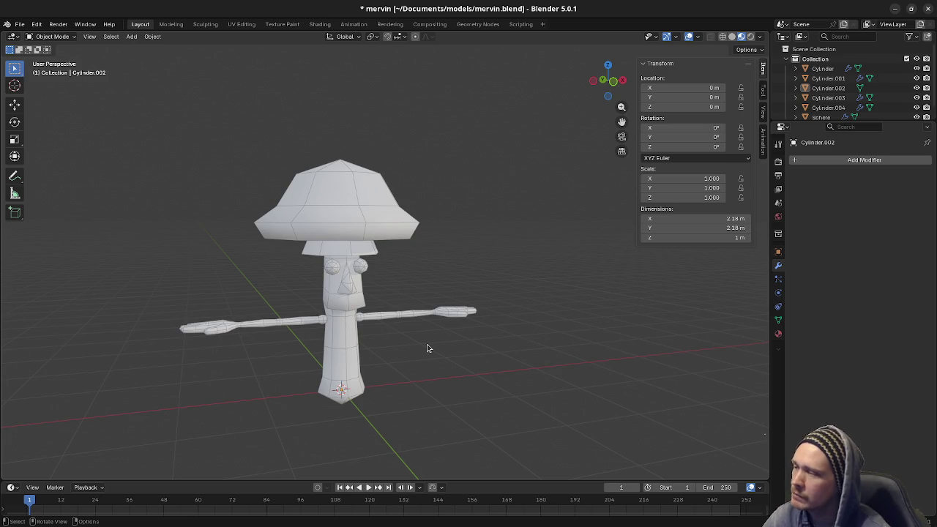
scroll(428, 348, "up", 1)
scroll(429, 349, "up", 2)
mouse_move(429, 349)
middle_mouse_down()
mouse_move(437, 311)
mouse_move(439, 331)
mouse_move(348, 396)
middle_mouse_up()
scroll(460, 343, "down", 2)
scroll(461, 364, "down", 3)
scroll(461, 364, "up", 1)
scroll(429, 360, "down", 2)
middle_click_drag(429, 359, 247, 435, "shift")
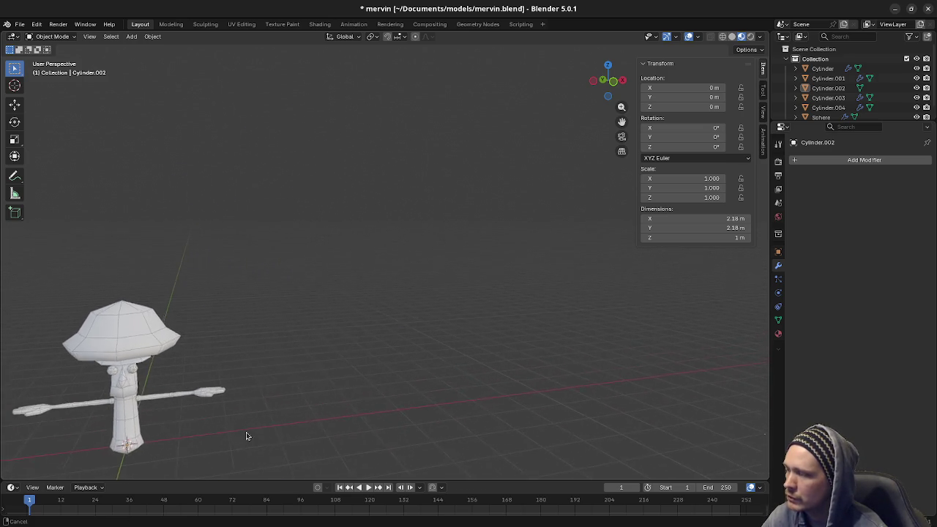
scroll(286, 418, "up", 2)
scroll(328, 413, "up", 2)
scroll(329, 411, "down", 2)
mouse_move(390, 385)
middle_mouse_down("shift")
mouse_move(293, 402)
mouse_move(303, 400)
middle_mouse_up("shift")
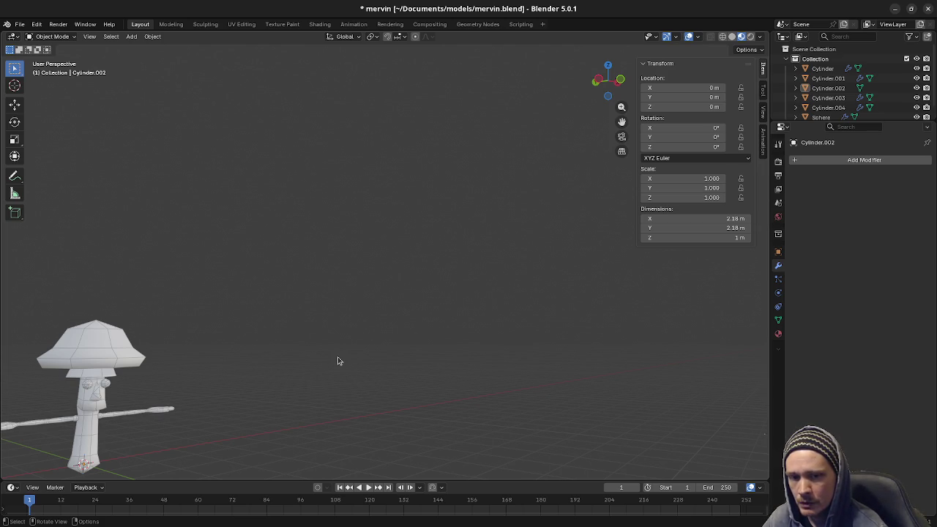
mouse_move(315, 383)
middle_mouse_down()
mouse_move(309, 393)
mouse_move(349, 371)
mouse_move(267, 279)
middle_mouse_up()
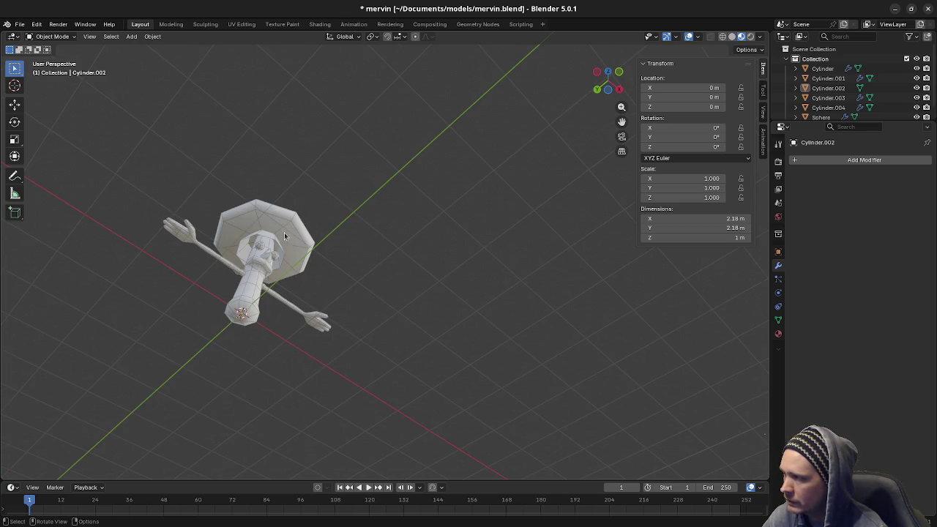
mouse_move(272, 244)
middle_mouse_down()
mouse_move(320, 339)
mouse_move(333, 283)
mouse_move(330, 329)
mouse_move(282, 373)
mouse_move(417, 363)
mouse_move(366, 351)
mouse_move(390, 337)
mouse_move(360, 359)
middle_mouse_up()
scroll(370, 364, "up", 1)
scroll(366, 363, "up", 2)
scroll(370, 360, "up", 2)
scroll(372, 357, "up", 2)
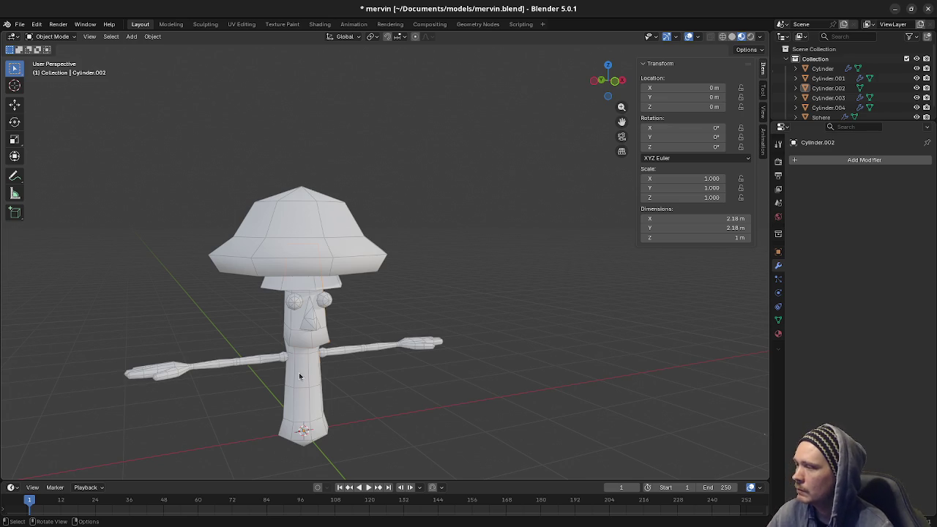
left_click(304, 297)
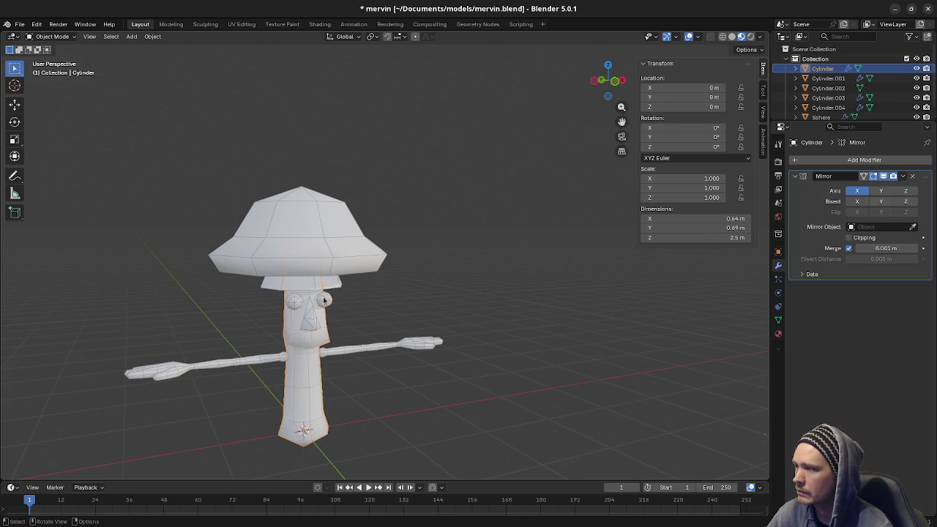
left_click(325, 300)
left_click(324, 300)
middle_click_drag(356, 409, 351, 397)
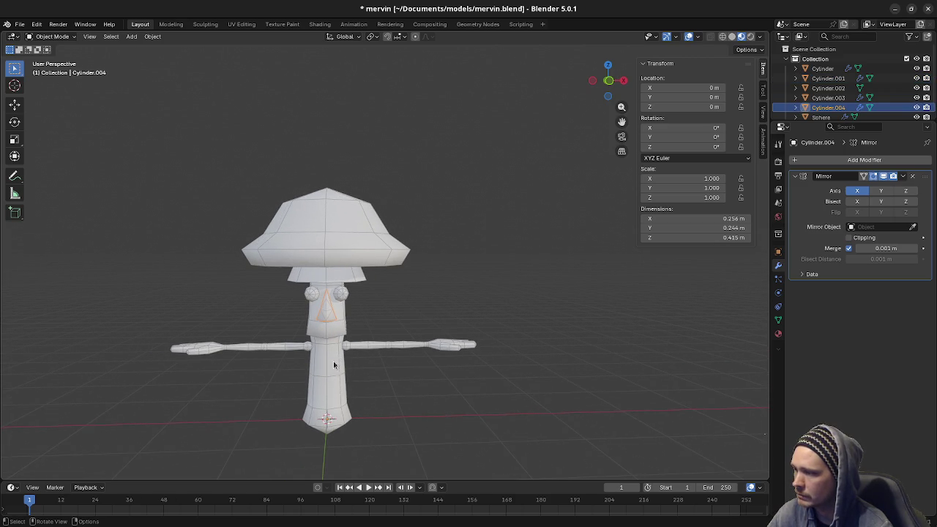
left_click(358, 234)
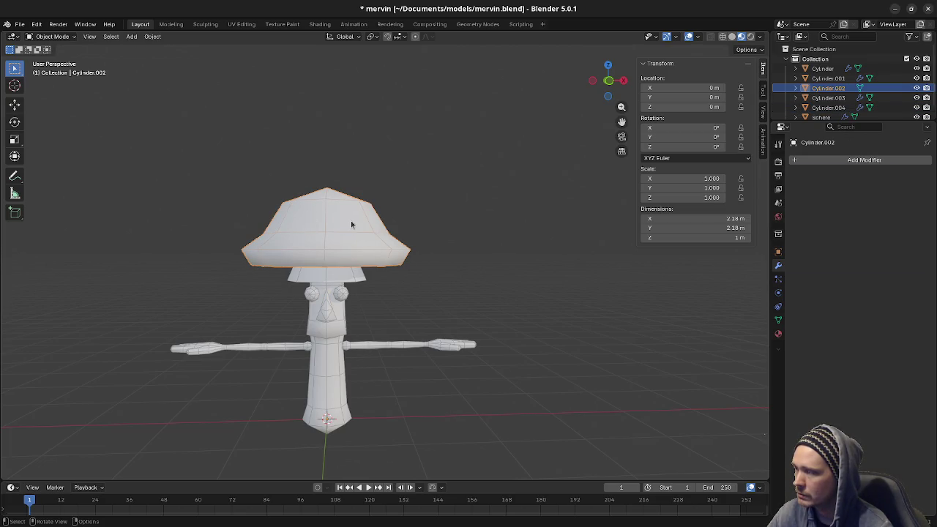
key("alt+Tab")
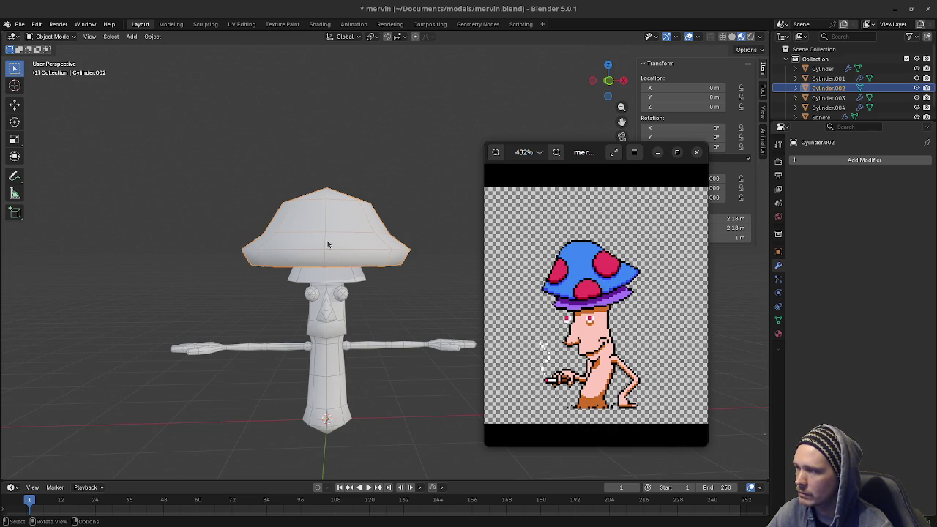
left_click(327, 414)
left_click(324, 382)
left_click(330, 320)
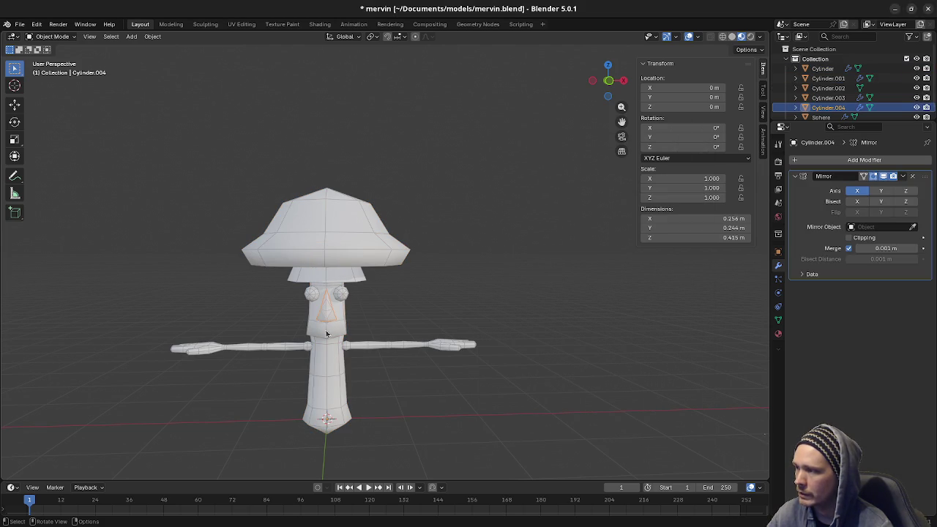
left_click(341, 300)
left_click(327, 315)
left_click(331, 337)
left_click(356, 347)
middle_click_drag(356, 347, 357, 292)
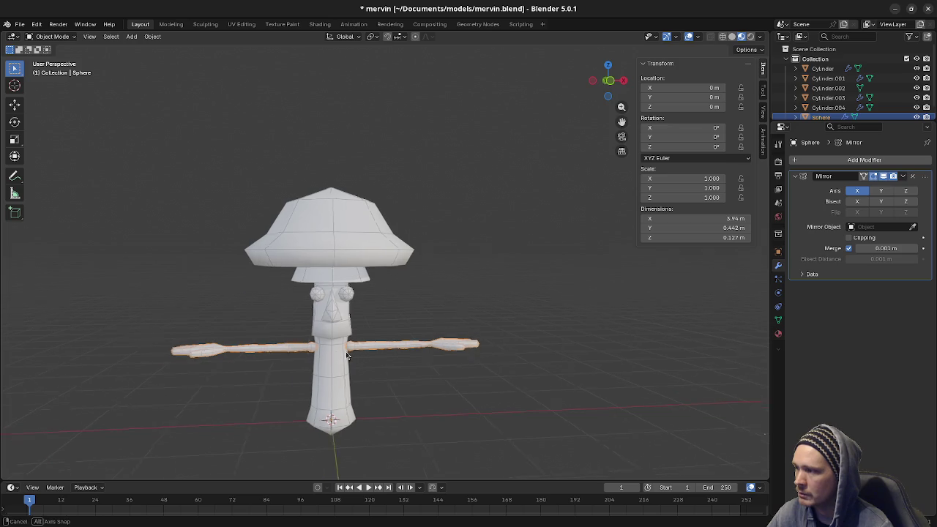
left_click(357, 290)
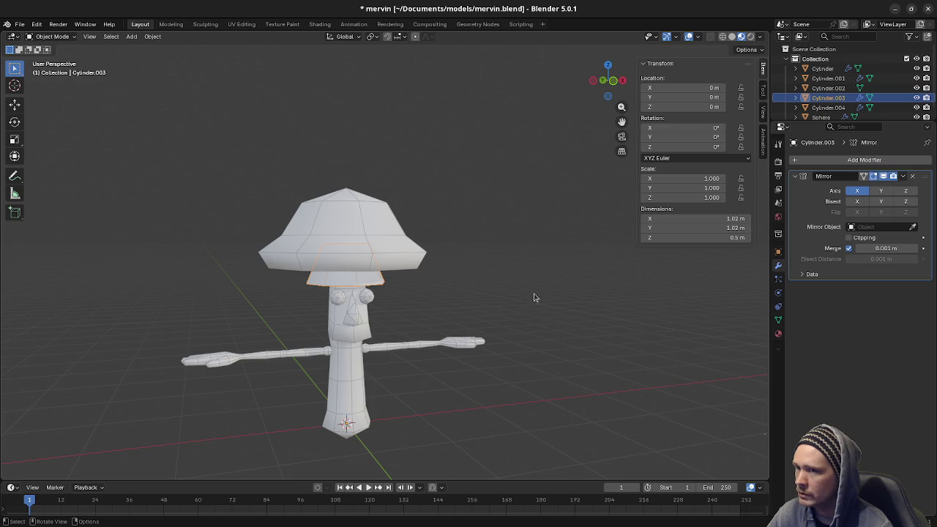
key("Tab")
- Edit all character meshes together, orbit to inspect the wireframes, then return to object mode
key("Tab")
key("a")
key("Tab")
key("alt+a")
mouse_move(452, 323)
middle_mouse_down()
mouse_move(443, 344)
mouse_move(264, 196)
middle_mouse_up()
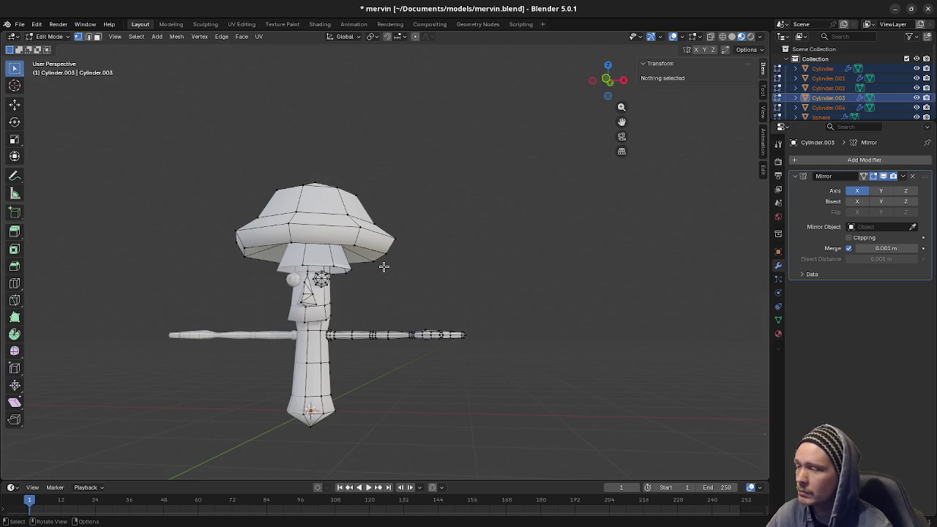
mouse_move(389, 278)
middle_mouse_down()
mouse_move(354, 300)
mouse_move(366, 299)
middle_mouse_up()
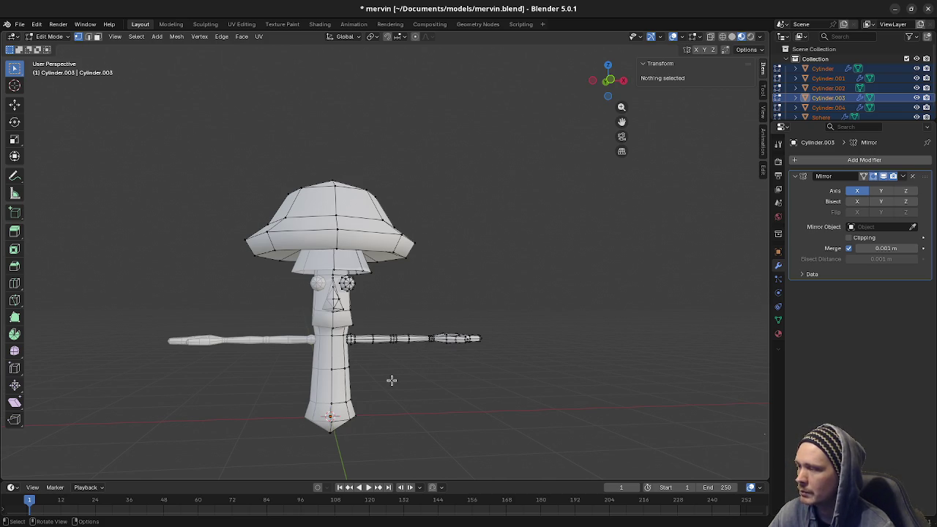
middle_click_drag(391, 381, 371, 365, "ctrl")
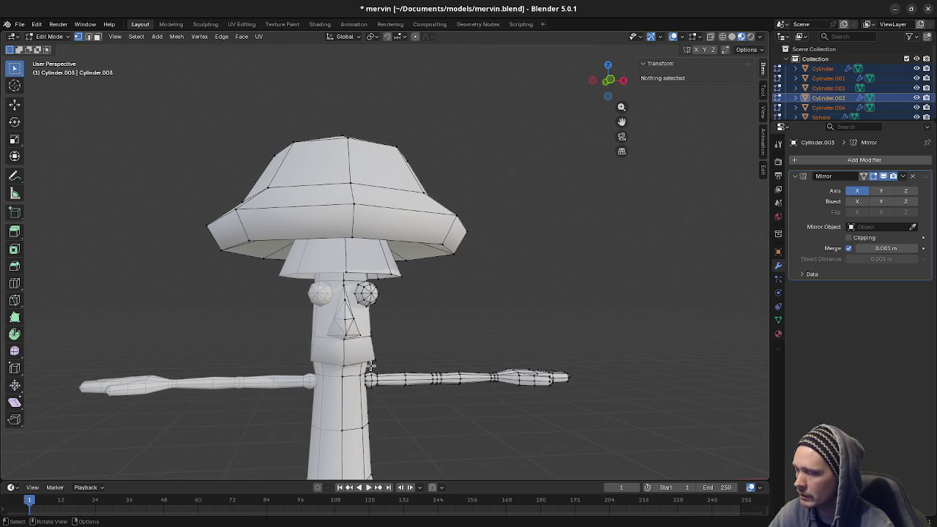
mouse_move(370, 364)
middle_mouse_down()
mouse_move(453, 343)
mouse_move(431, 348)
middle_mouse_up()
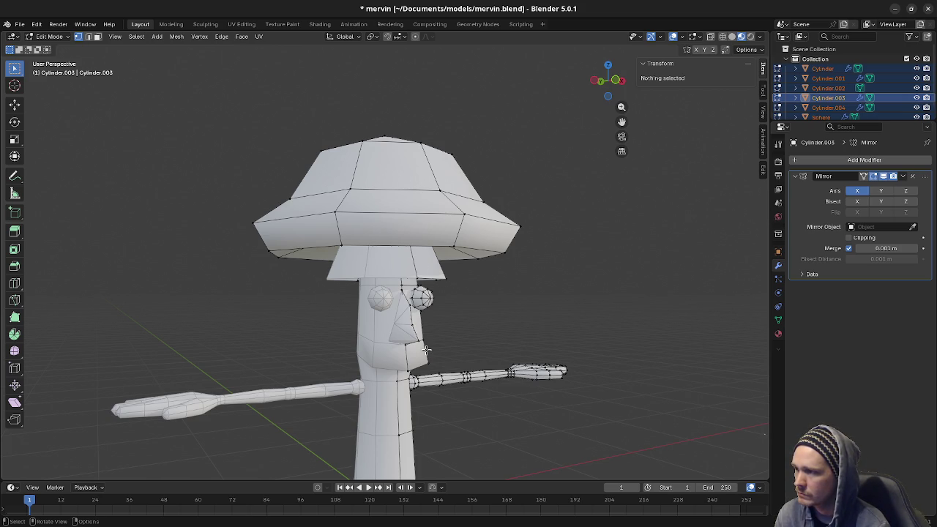
middle_click_drag(426, 350, 388, 361)
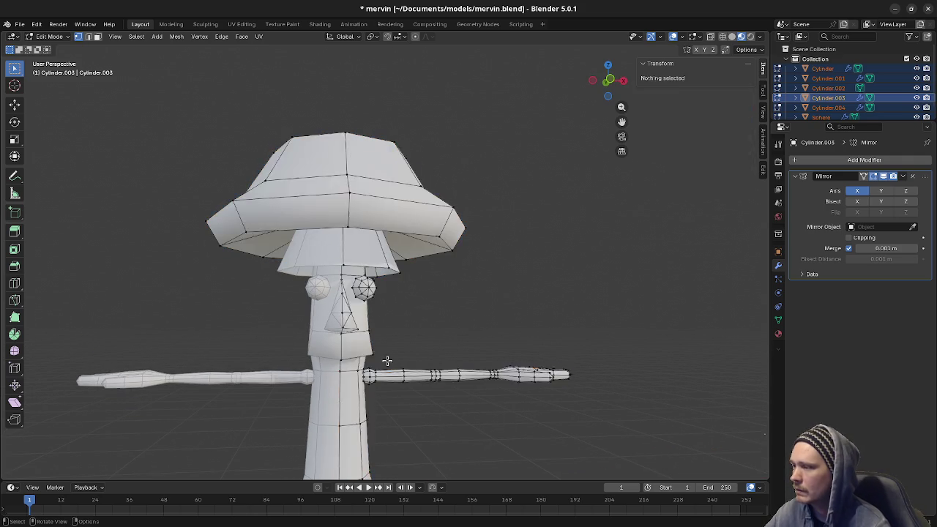
key("Tab")
left_click(378, 367)
- Join the arms object into the body cylinder
left_click(364, 381)
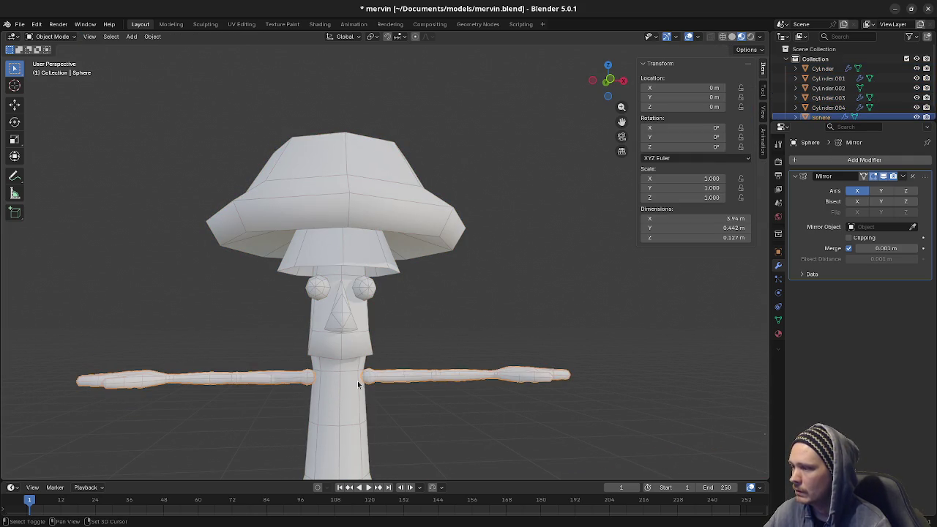
left_click(358, 384, "shift")
key("F3")
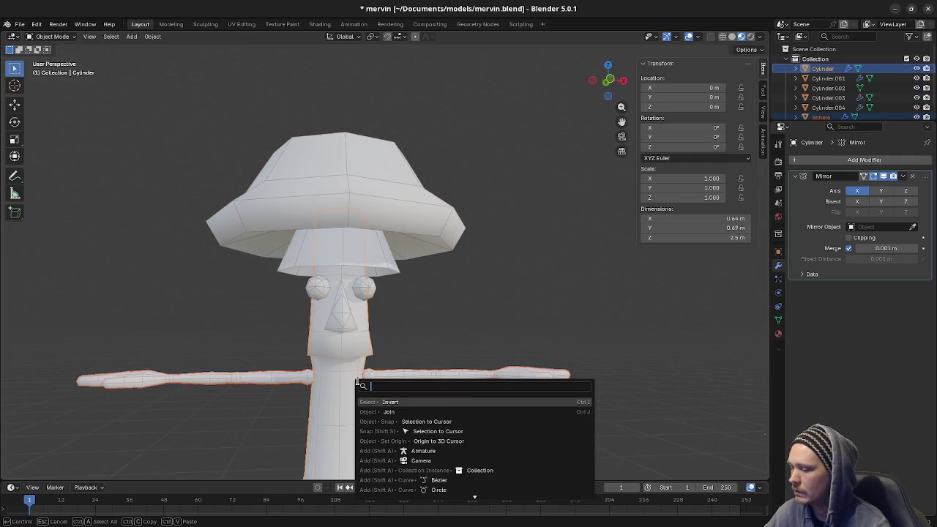
type("jo")
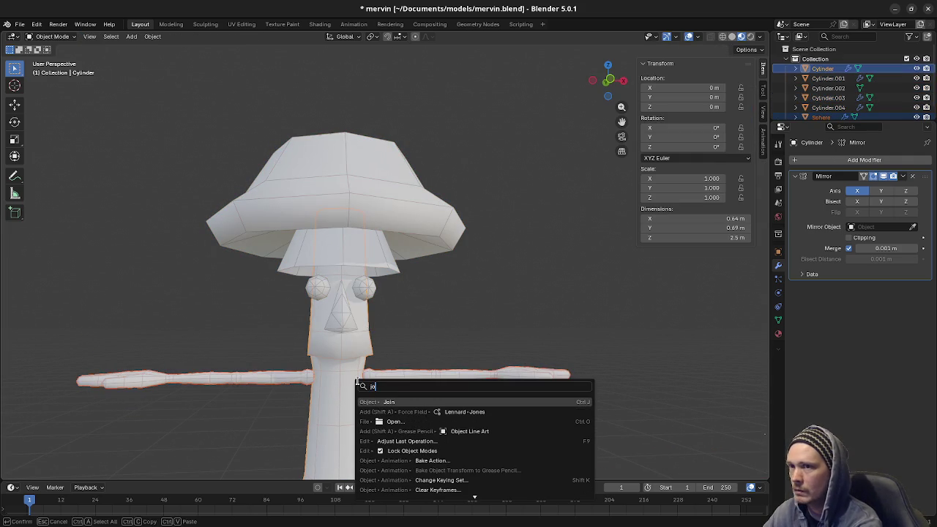
key("Return")
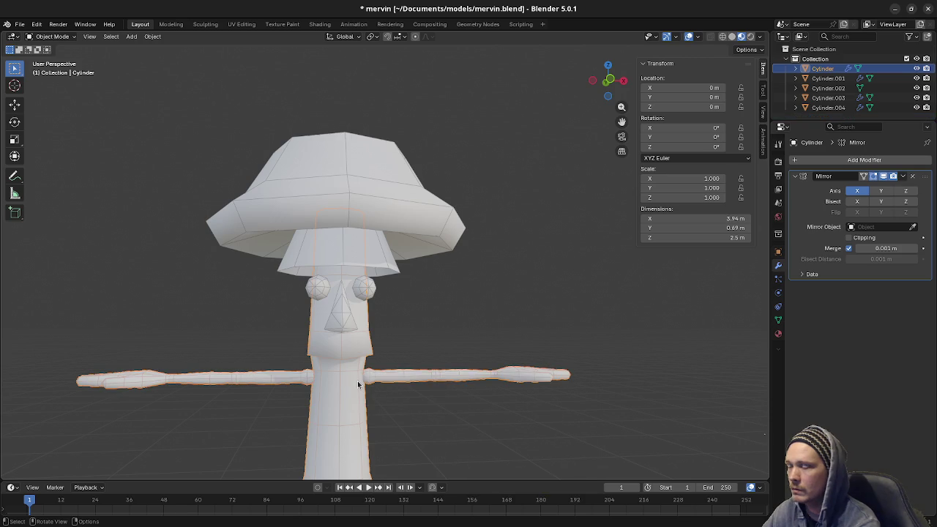
- Join the nose cone into the body cylinder as well
left_click(340, 332)
left_click(340, 335, "shift")
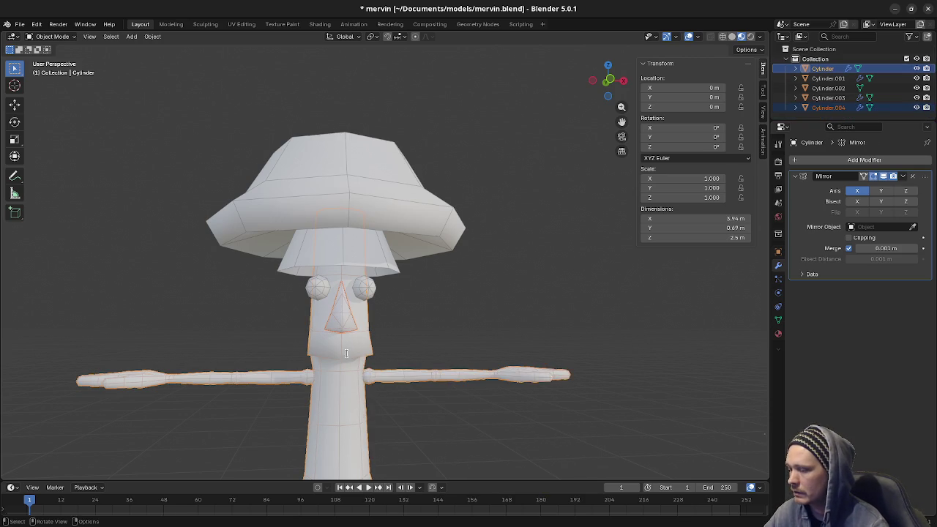
key("F3")
type("join")
key("Return")
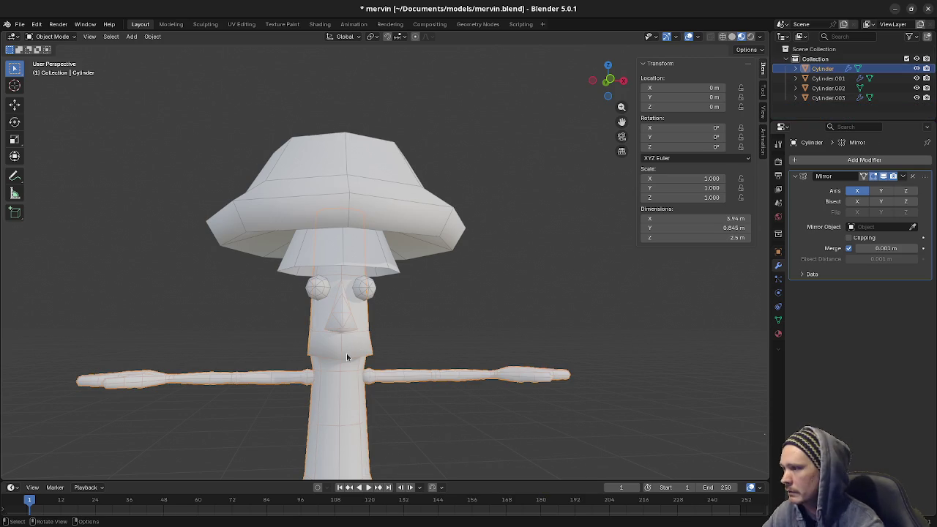
left_click(369, 293)
scroll(410, 290, "up", 3)
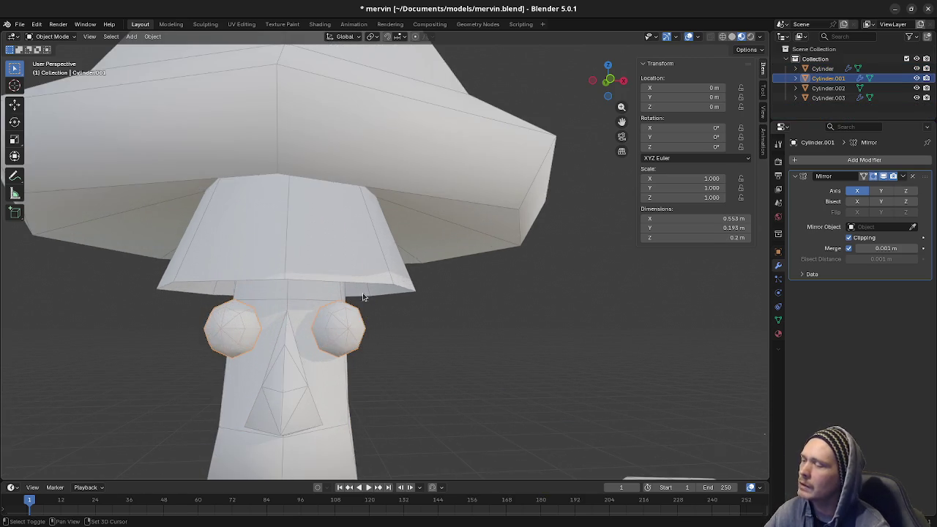
- Edit the eyes mesh centred on the eye, compare with the reference sprite, and orbit the head
scroll(450, 287, "up", 4)
key("Tab")
middle_click(470, 282, "alt")
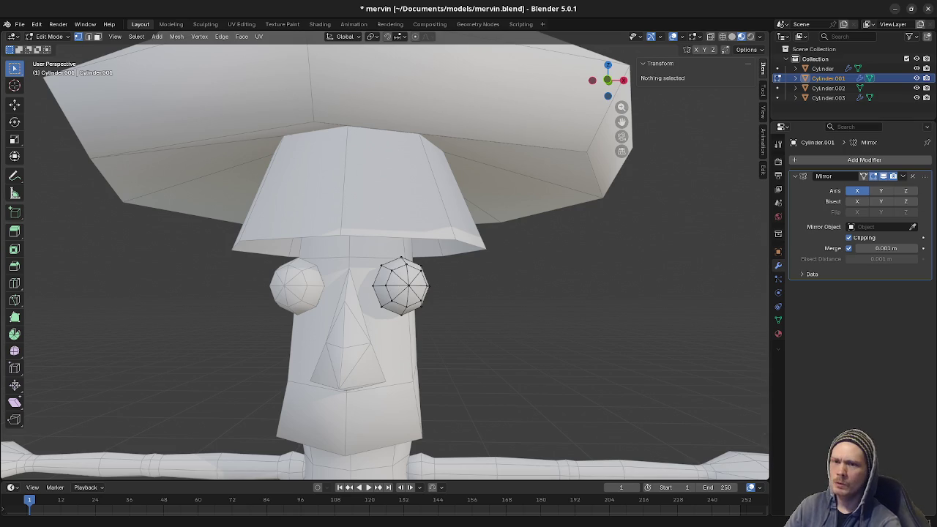
key("ctrl+s")
key("alt+Tab")
mouse_move(594, 331)
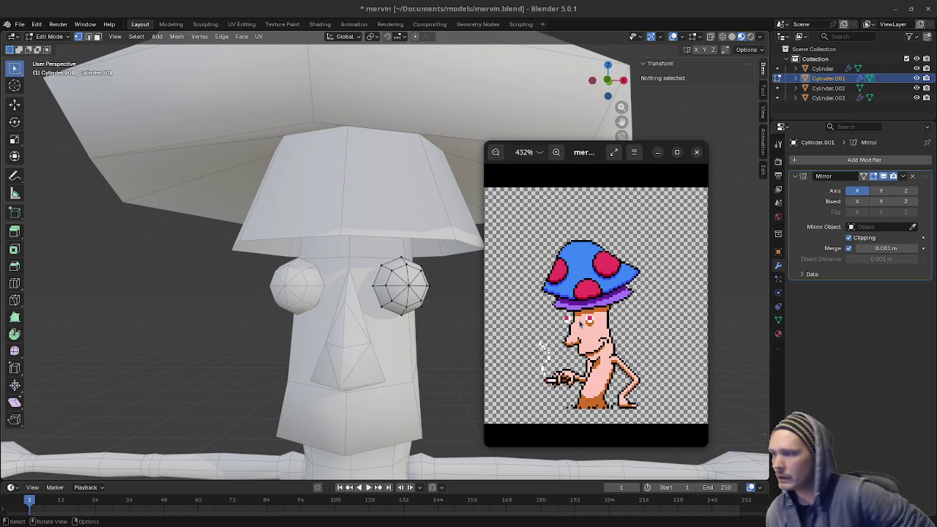
mouse_move(315, 293)
middle_mouse_down()
mouse_move(363, 287)
mouse_move(508, 310)
middle_mouse_up()
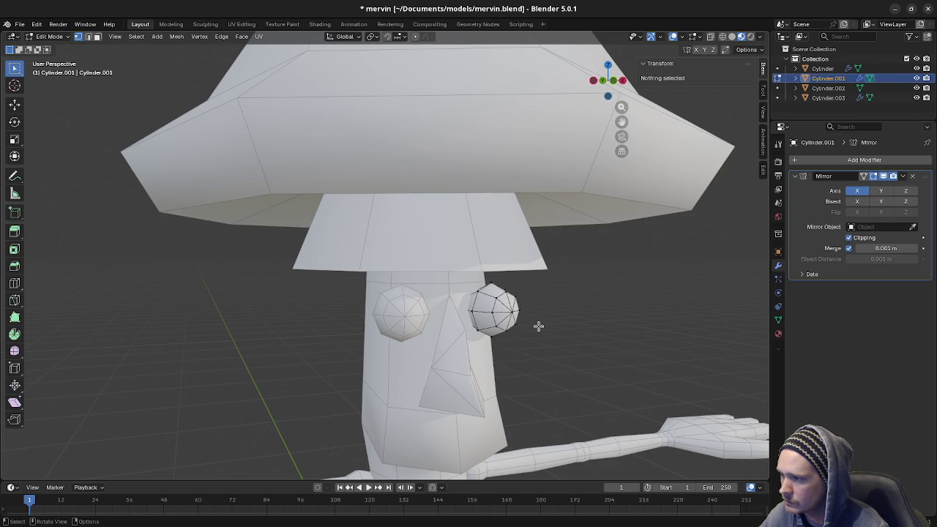
key("l")
key("KP_Decimal")
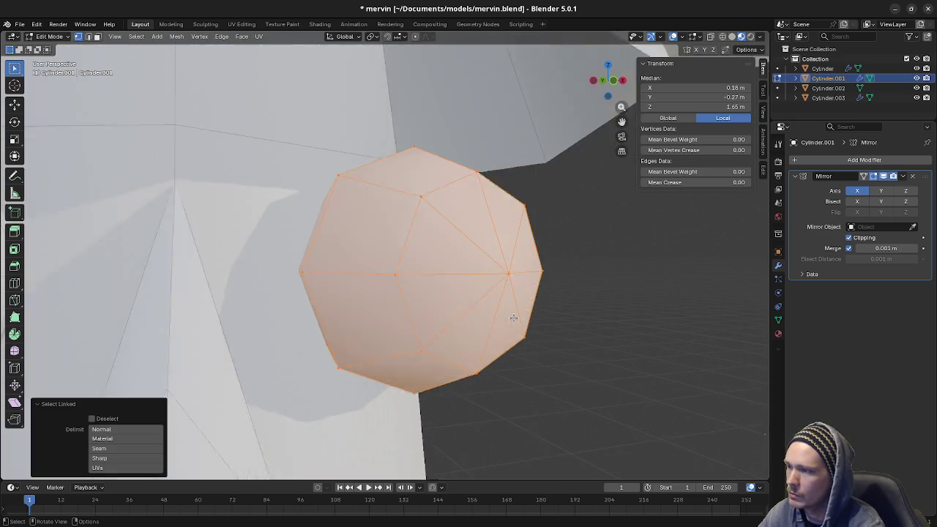
middle_click_drag(542, 300, 407, 268)
scroll(407, 268, "down", 3)
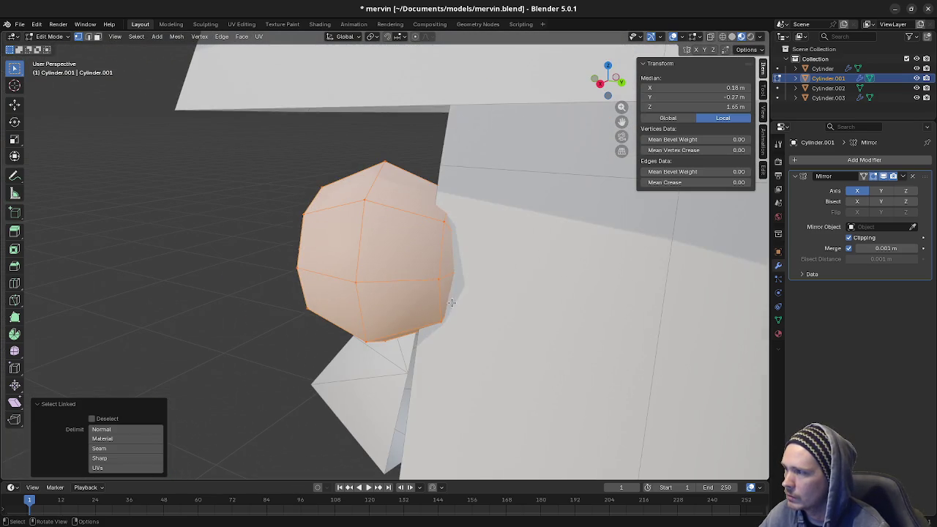
key("2")
key("alt+a")
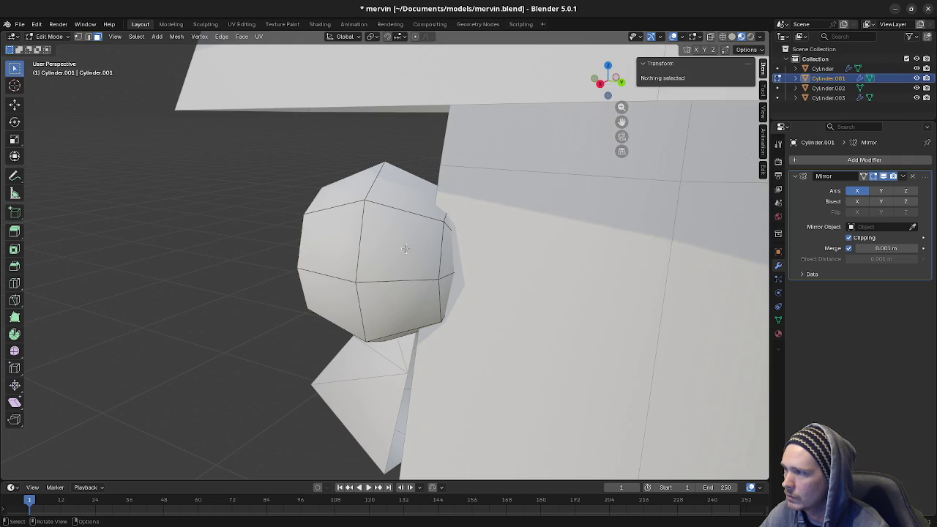
left_click(405, 214, "alt")
key("alt+z")
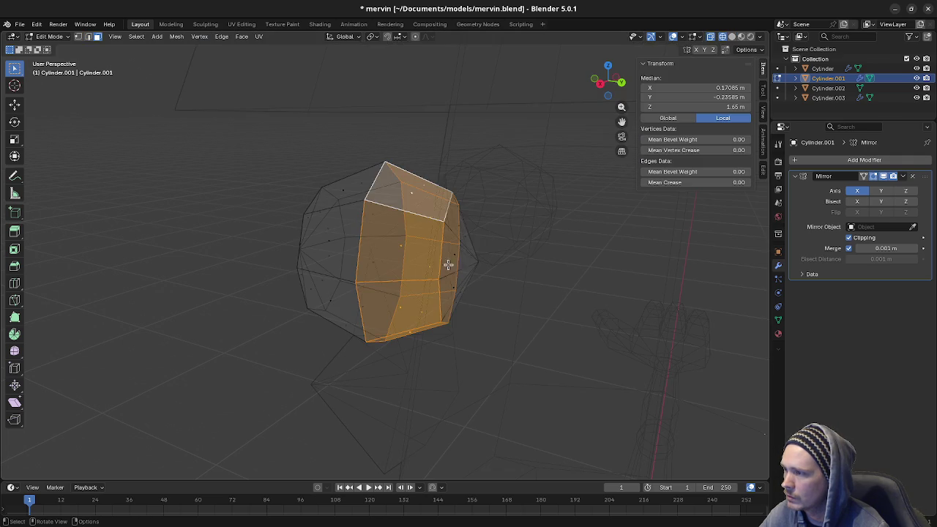
left_click(475, 261, "shift")
middle_click_drag(360, 298, 387, 305)
key("x")
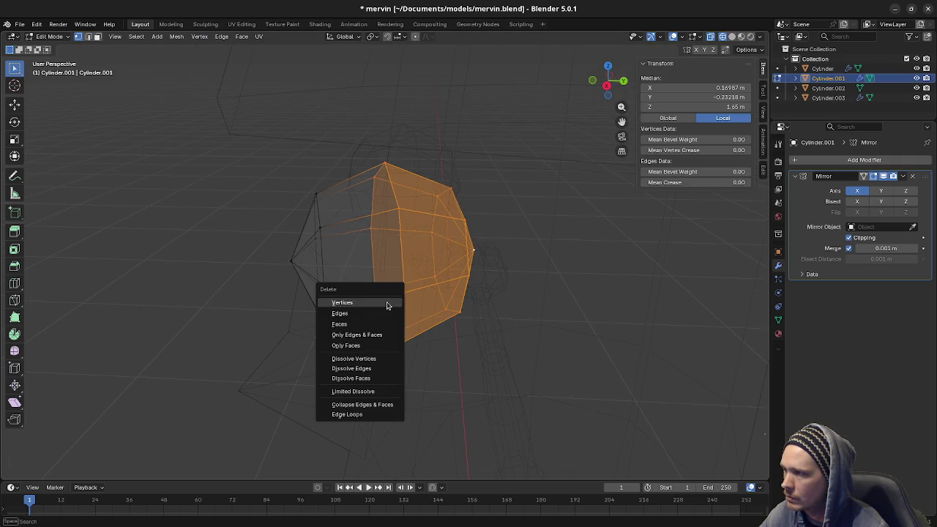
left_click(388, 305)
key("ctrl+z")
middle_click_drag(473, 283, 449, 282)
key("x")
left_click(440, 306)
mouse_move(397, 301)
middle_mouse_down()
mouse_move(498, 301)
mouse_move(459, 326)
mouse_move(427, 318)
mouse_move(435, 305)
mouse_move(406, 282)
middle_mouse_up()
scroll(406, 281, "down", 2)
scroll(395, 271, "down", 1)
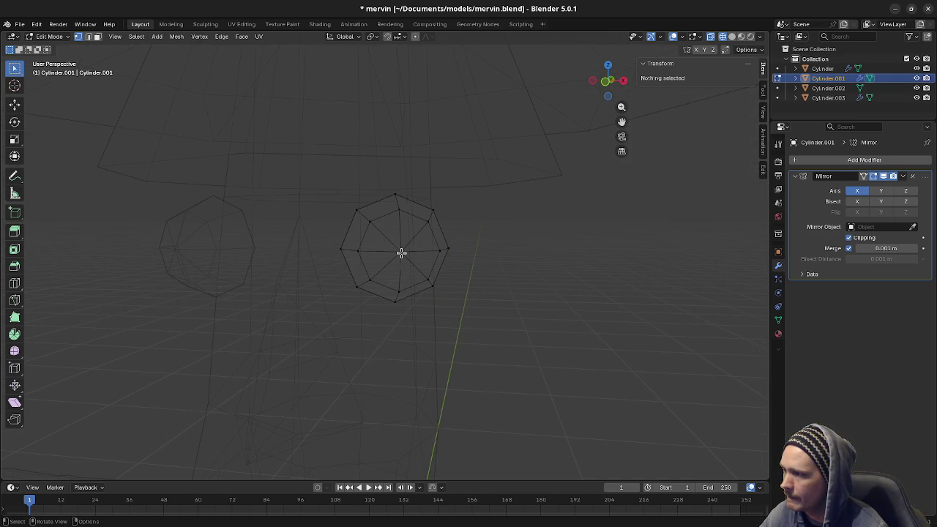
key("a")
- View the eye from the front, then orbit to an angled view of it
key("KP_1")
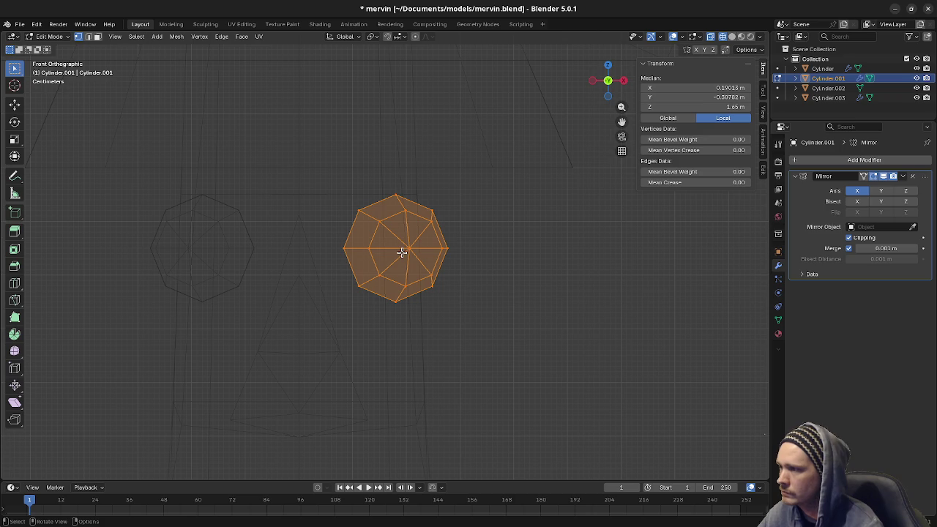
middle_click_drag(467, 266, 446, 266)
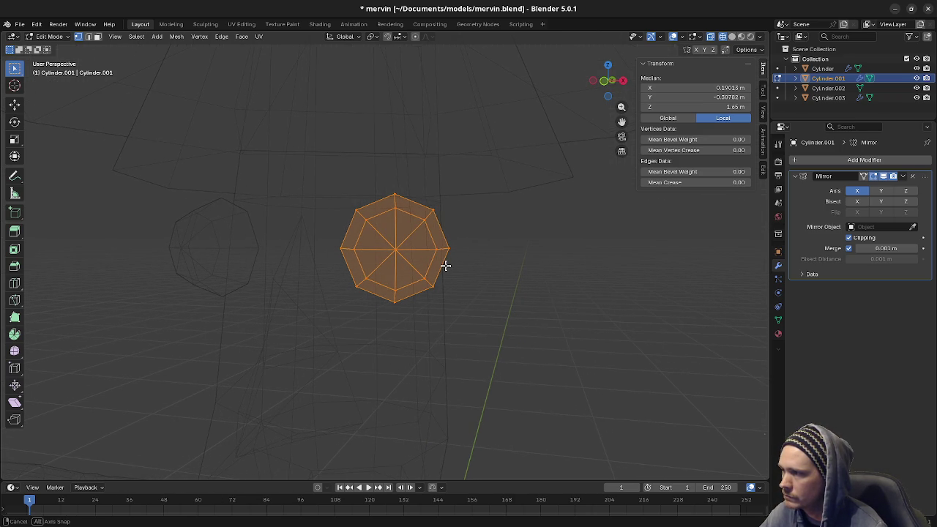
middle_click_drag(446, 265, 446, 264)
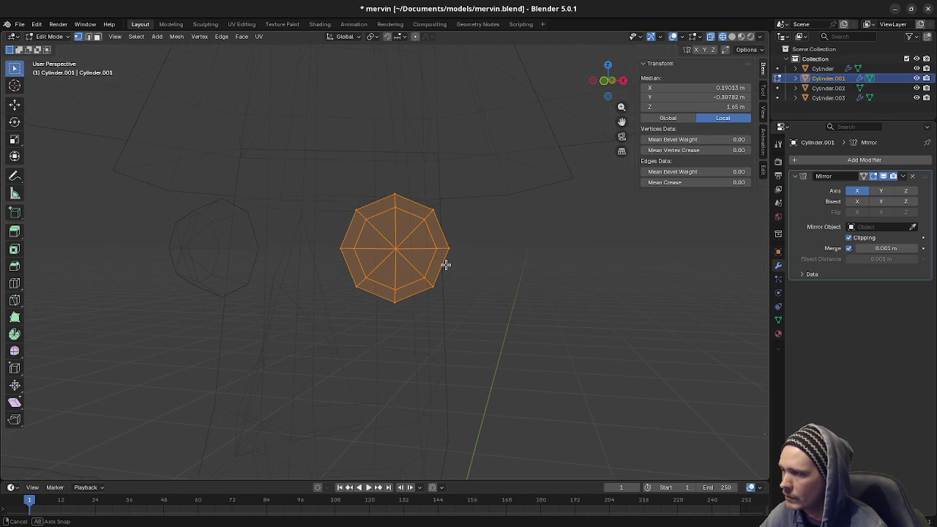
mouse_move(446, 265)
middle_mouse_down()
mouse_move(383, 278)
mouse_move(391, 279)
middle_mouse_up()
- Pick several faces on the eye's lower half in face mode, then clear that selection
key("alt+a")
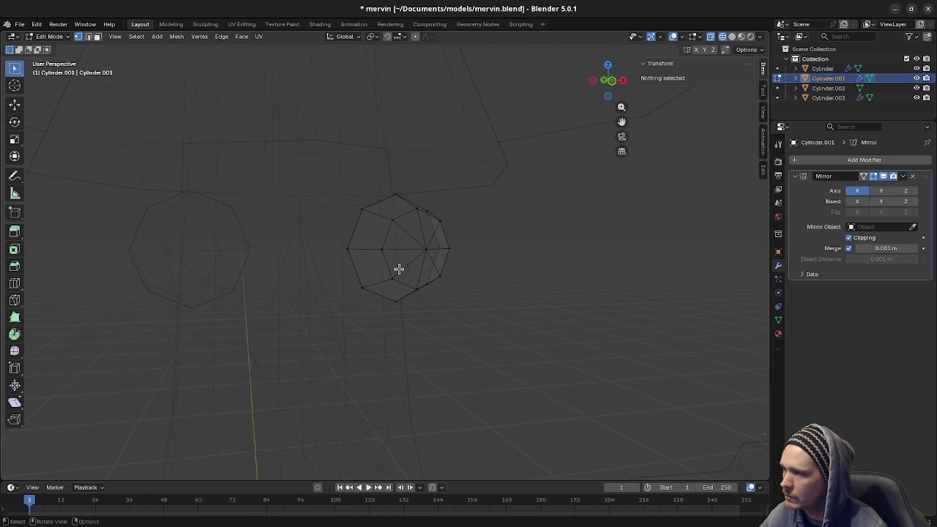
key("3")
left_click(381, 268)
left_click(405, 280, "shift")
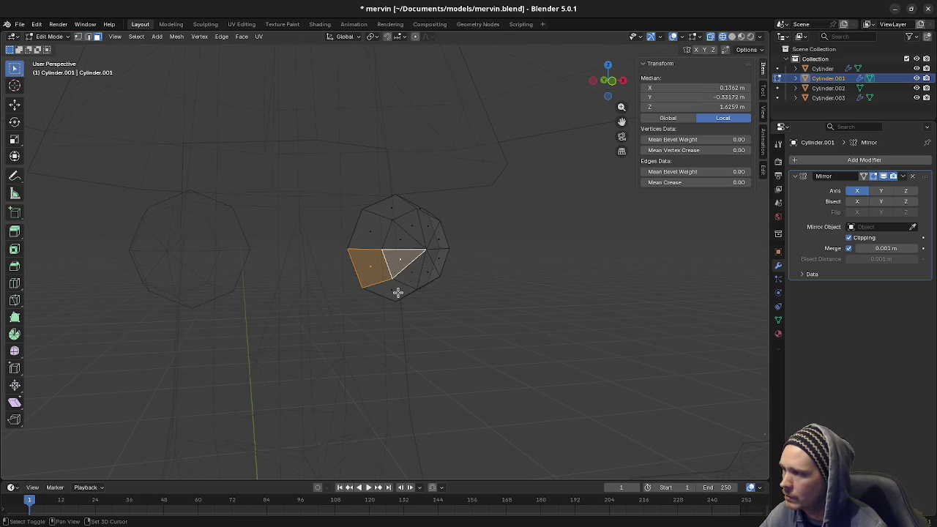
left_click(415, 274, "shift")
left_click(429, 265, "shift")
mouse_move(439, 272)
middle_mouse_down()
mouse_move(413, 286)
mouse_move(440, 266)
middle_mouse_up()
left_click(437, 266, "shift")
left_click(411, 287, "shift")
middle_click_drag(342, 296, 371, 294)
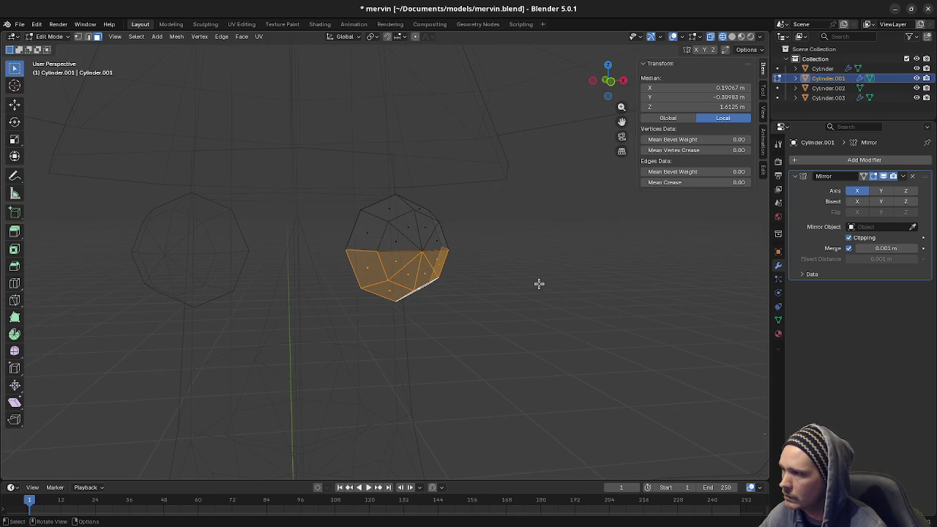
key("alt+a")
- Select the eye's middle edge loop and snap the 3D cursor to its centre
key("1")
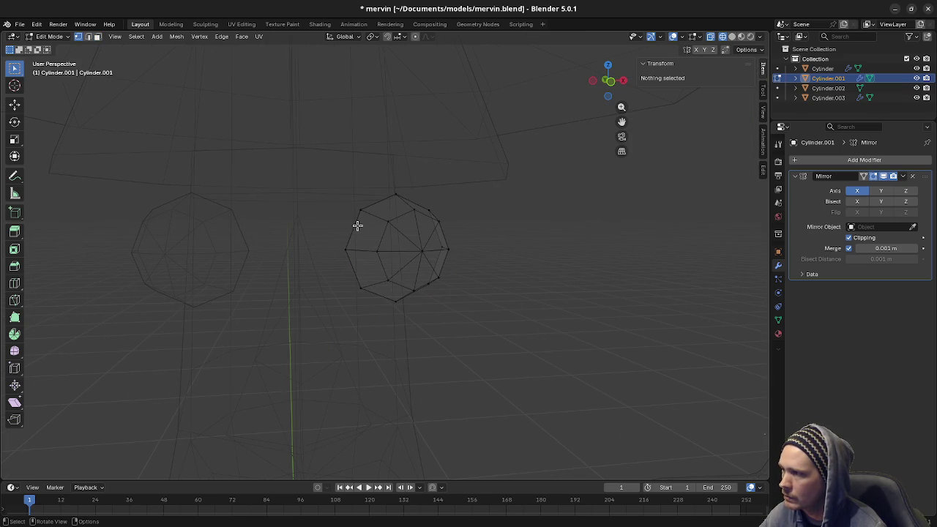
left_click(354, 226, "alt")
left_click(357, 271, "alt")
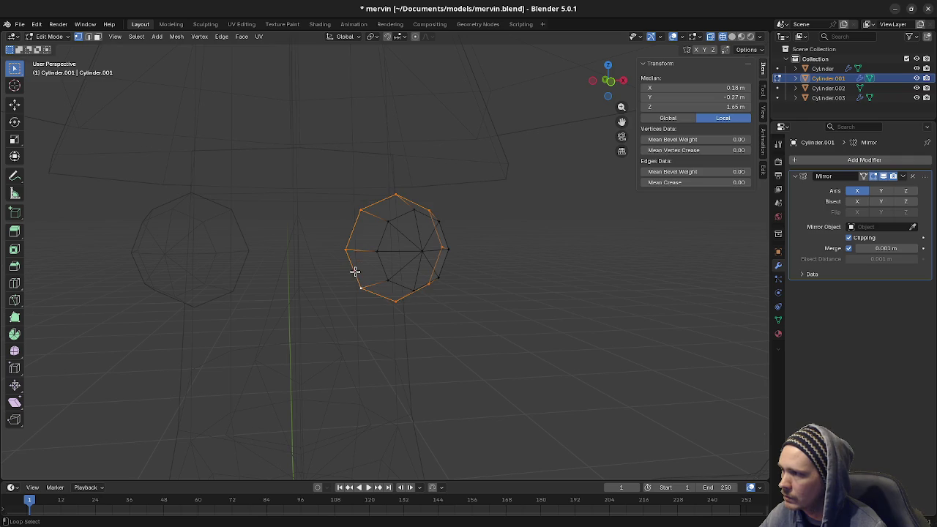
key("F3")
key("Escape")
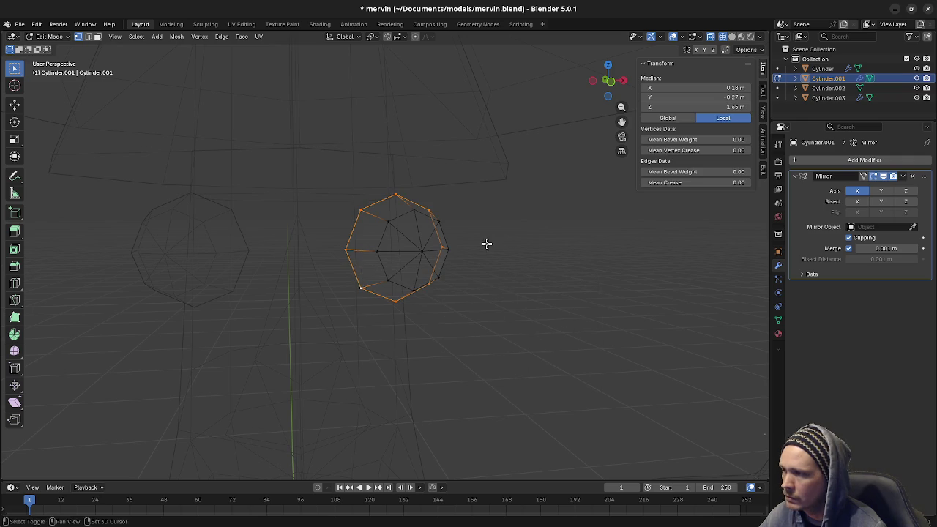
key("shift+s")
left_click(480, 300)
- Select the eye's lower half and scale it to 0.8 with the pivot on the 3D cursor
key("ctrl+l")
key("alt+a")
key("l")
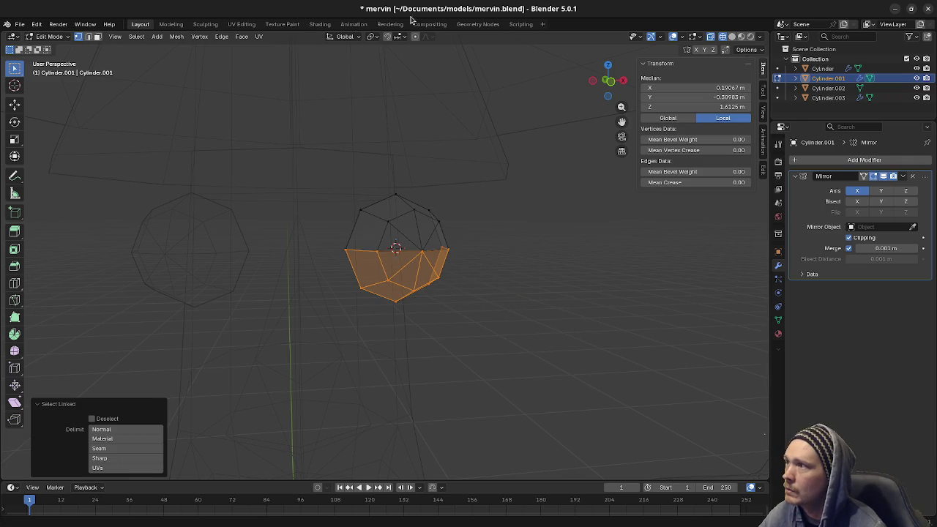
left_click(373, 37)
left_click(380, 71)
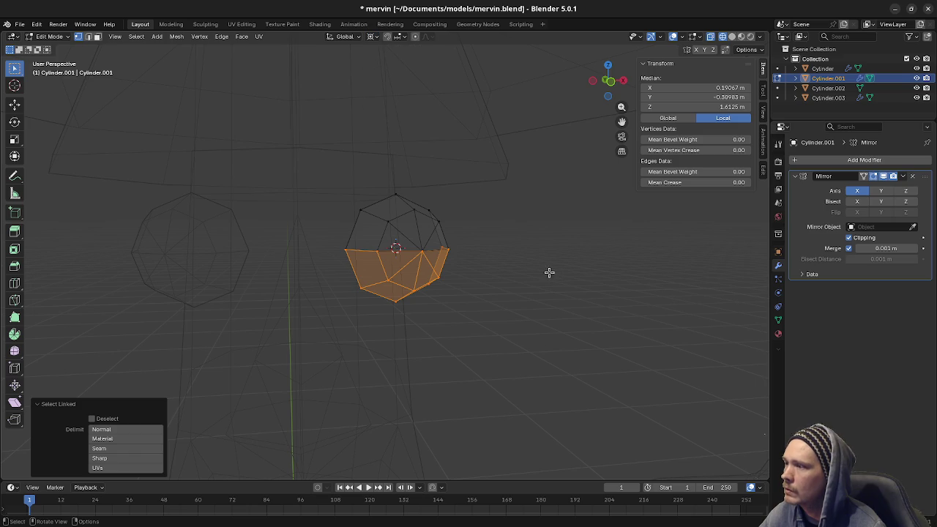
key("s")
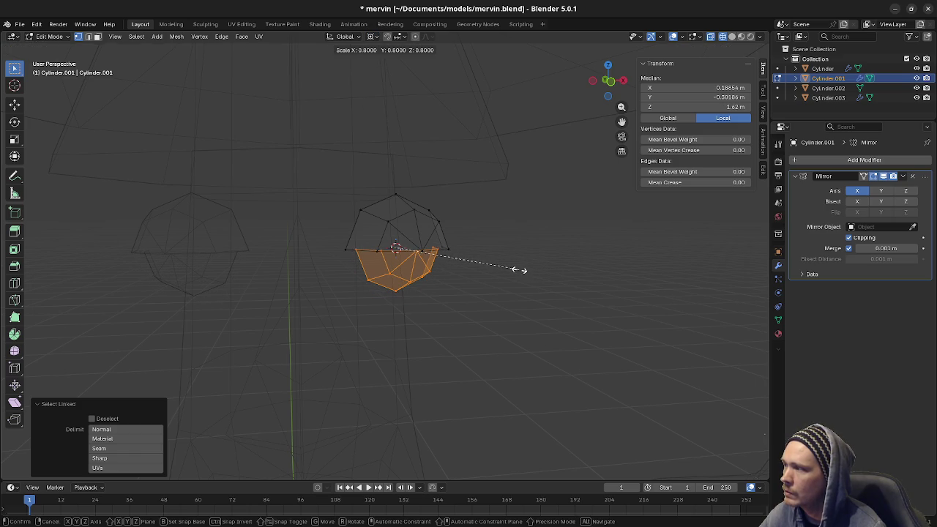
left_click(518, 270)
key("shift+z")
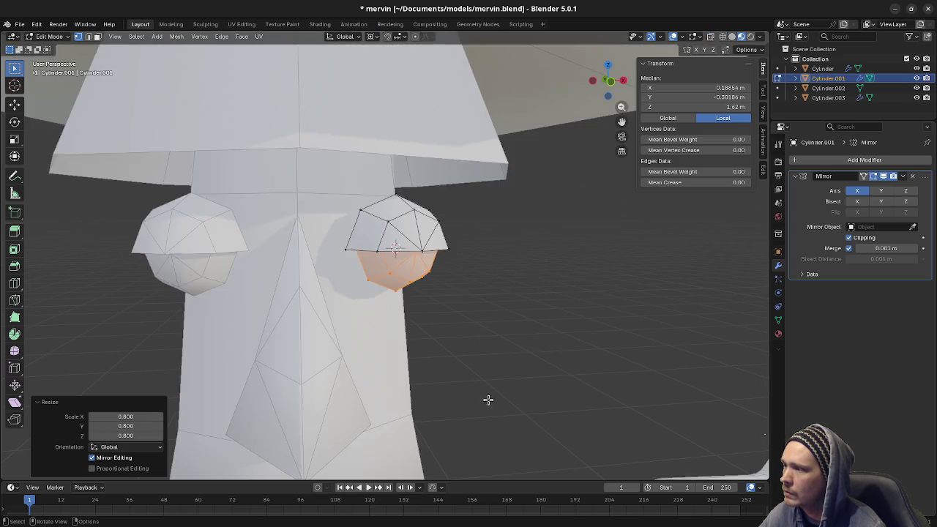
- Select the whole eyeball and Merge by Distance at 0.0001 m, removing 5 duplicate vertices
scroll(488, 397, "down", 2)
key("alt+a")
mouse_move(429, 309)
middle_mouse_down()
mouse_move(398, 327)
mouse_move(453, 309)
middle_mouse_up()
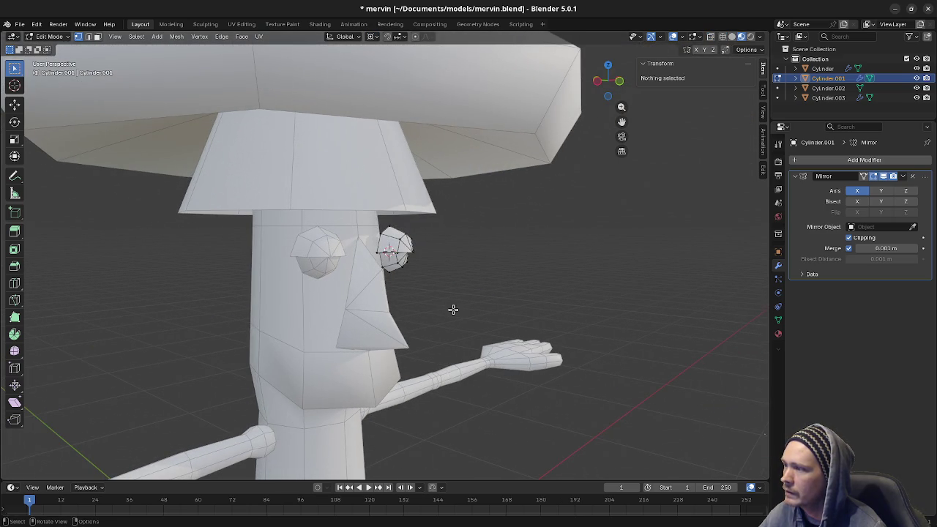
key("ctrl+z")
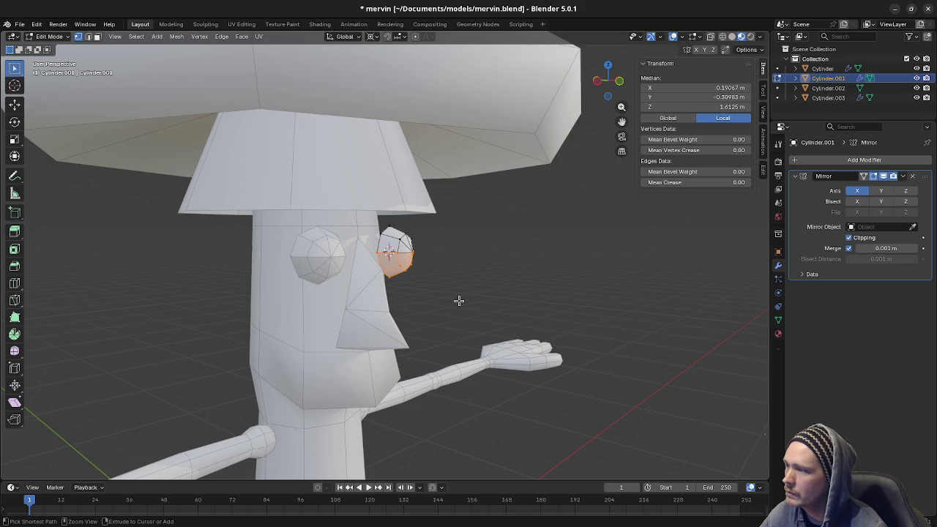
key("ctrl+l")
key("m")
left_click(448, 275)
middle_click_drag(462, 265, 436, 270)
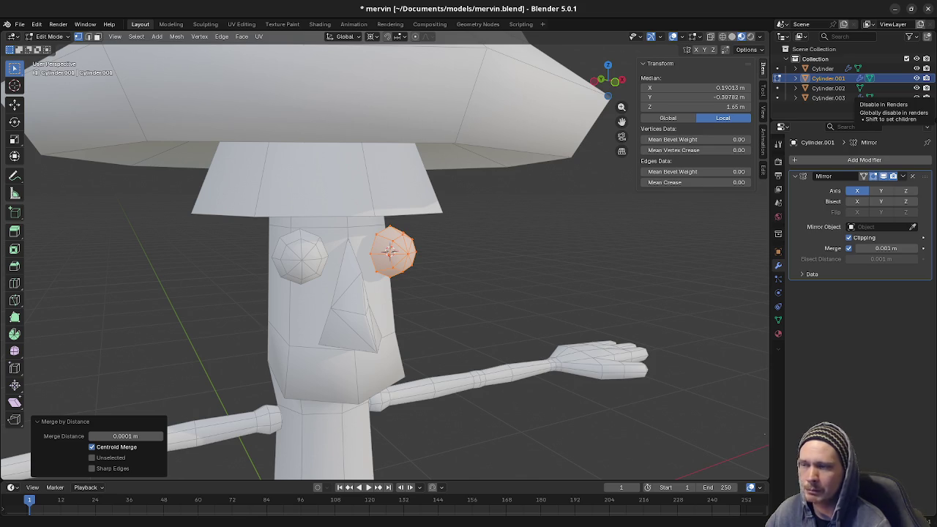
scroll(622, 278, "up", 3)
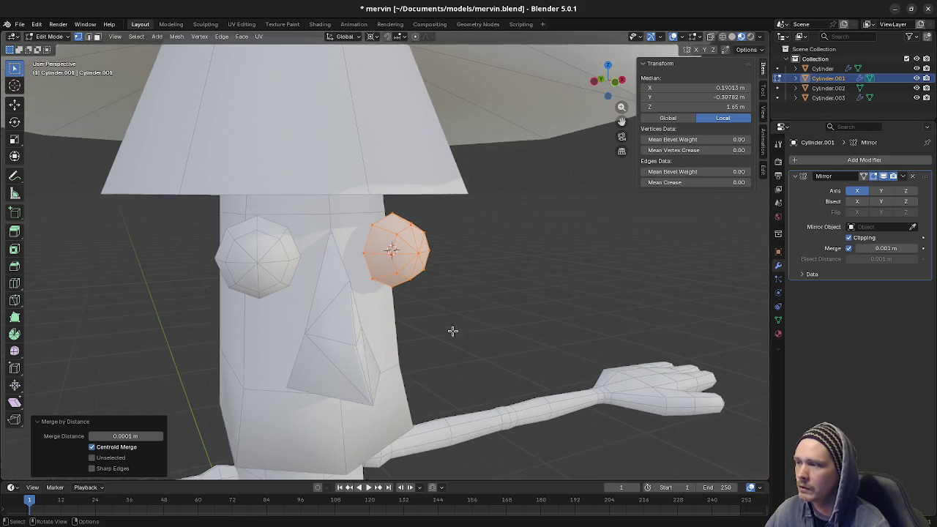
middle_click_drag(452, 328, 455, 325)
scroll(454, 324, "up", 1)
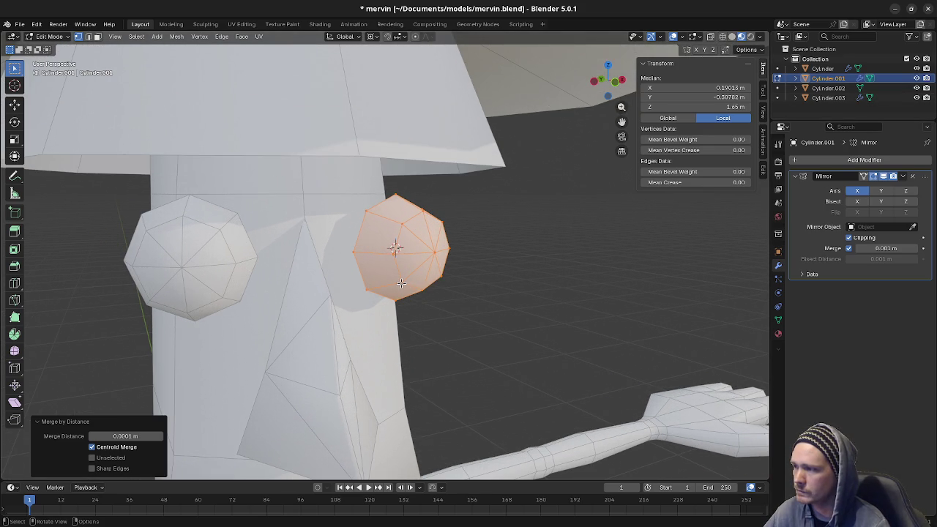
- Duplicate the eye in place and scale the copy down to 0.8 in X-ray view
key("ctrl+z")
key("ctrl+z")
key("ctrl+shift+z")
key("shift+d")
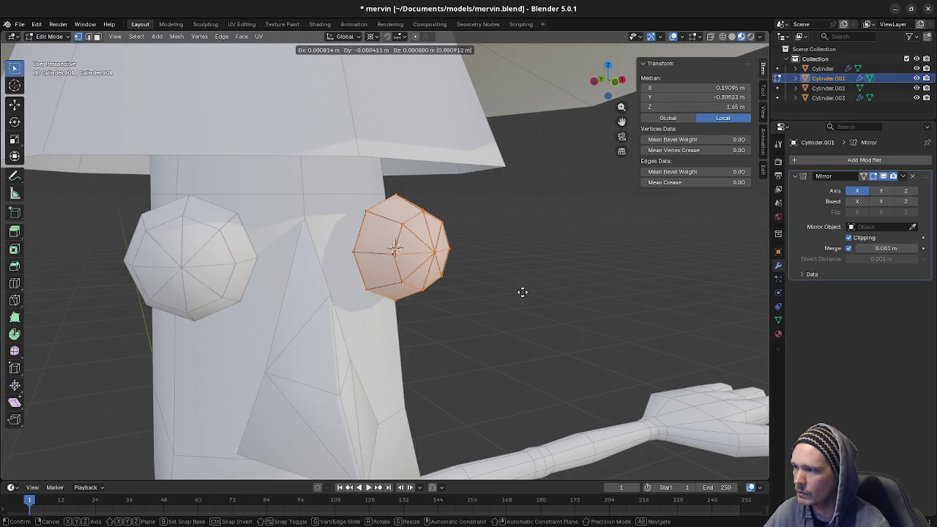
key("Escape")
key("s")
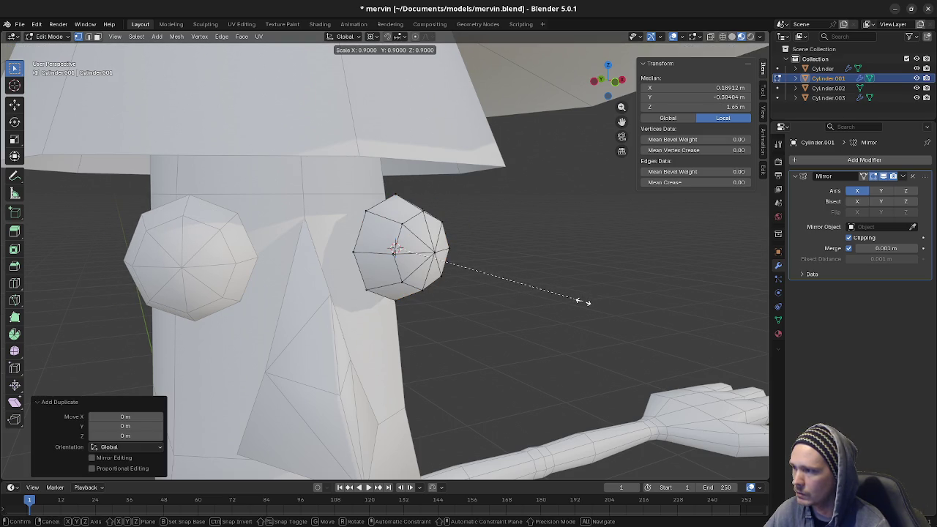
left_click(583, 301)
key("alt+z")
key("ctrl+z")
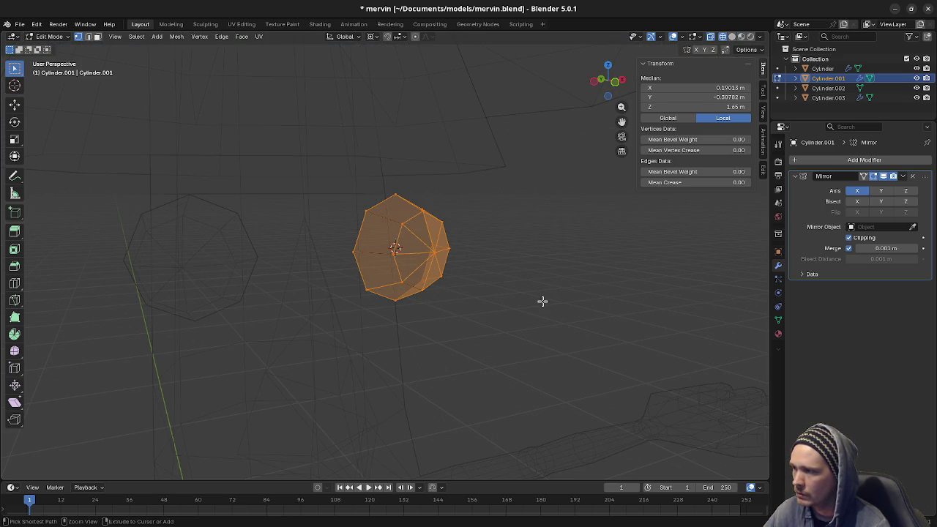
key("s")
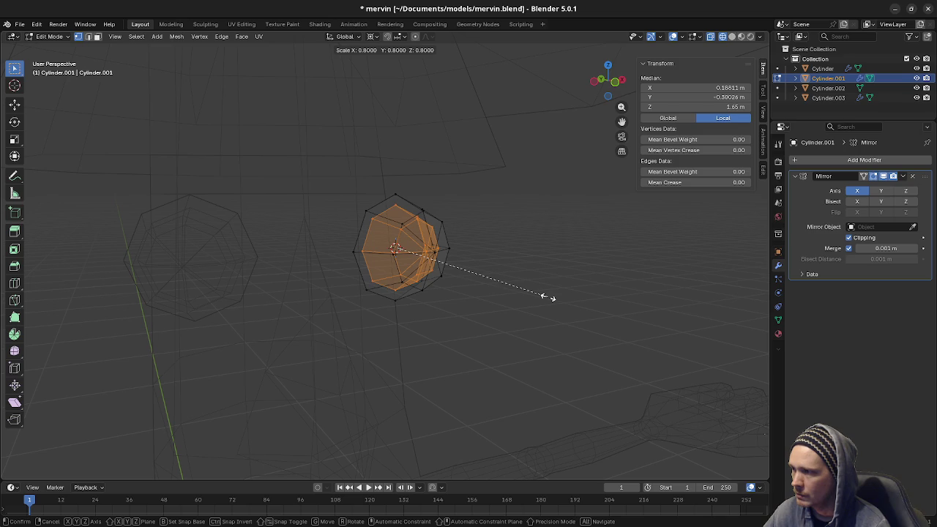
left_click(548, 297)
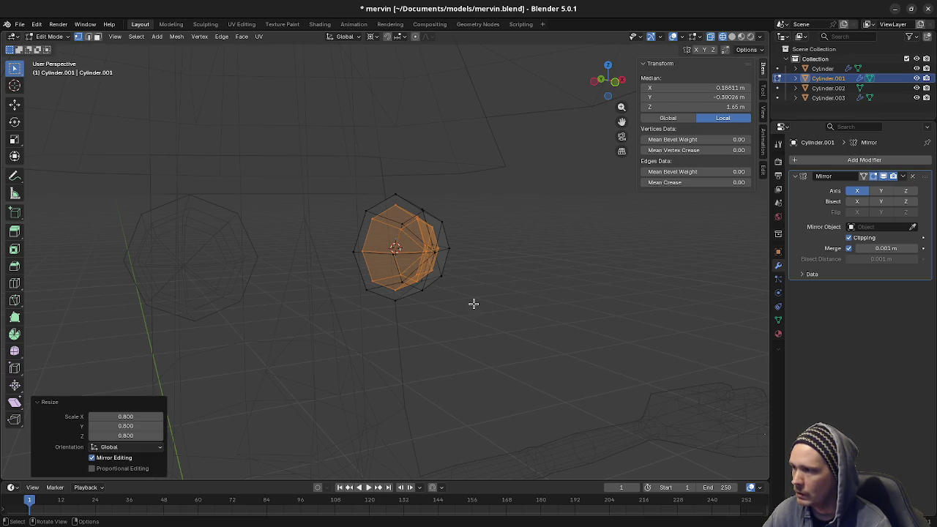
- Delete the inner copy's bottom faces, then return to solid shading
left_click(368, 290)
left_click(399, 286, "shift")
left_click(423, 290, "shift")
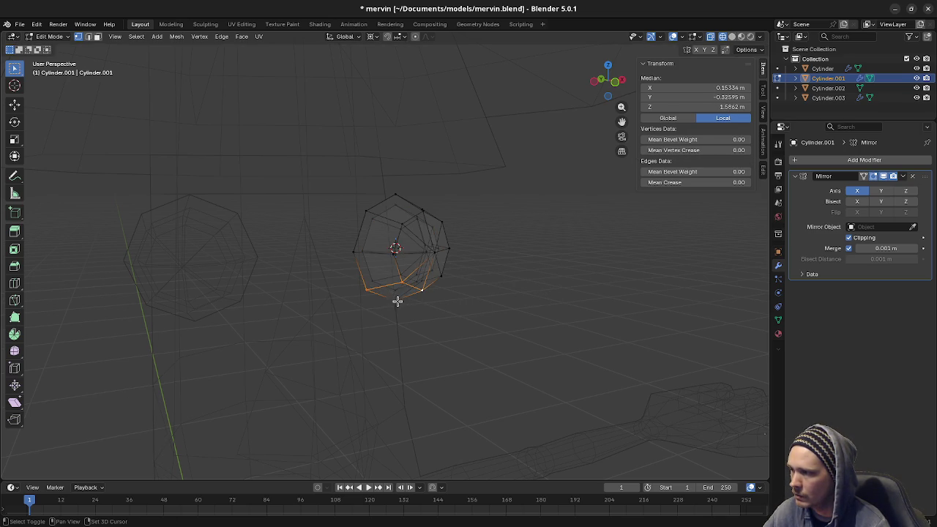
left_click(397, 301, "shift")
mouse_move(445, 283)
middle_mouse_down()
mouse_move(431, 307)
mouse_move(432, 293)
middle_mouse_up()
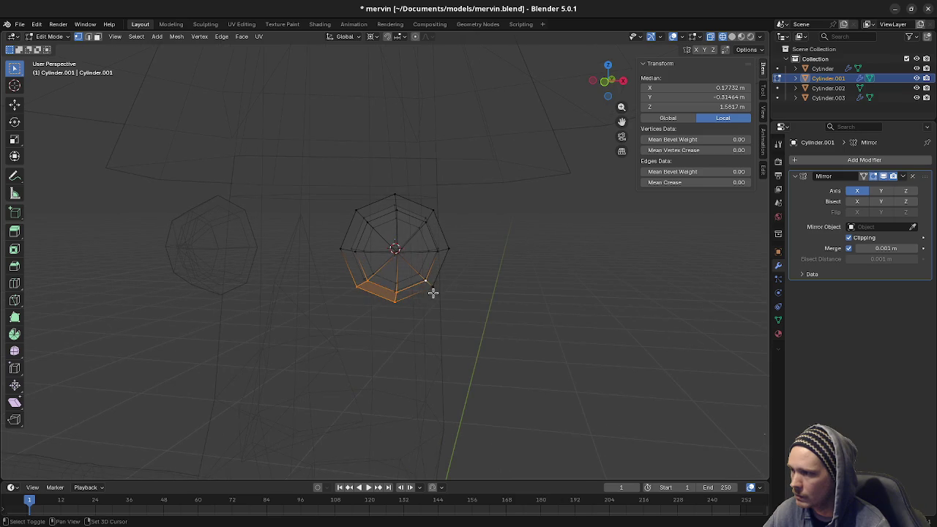
key("x")
left_click(426, 269)
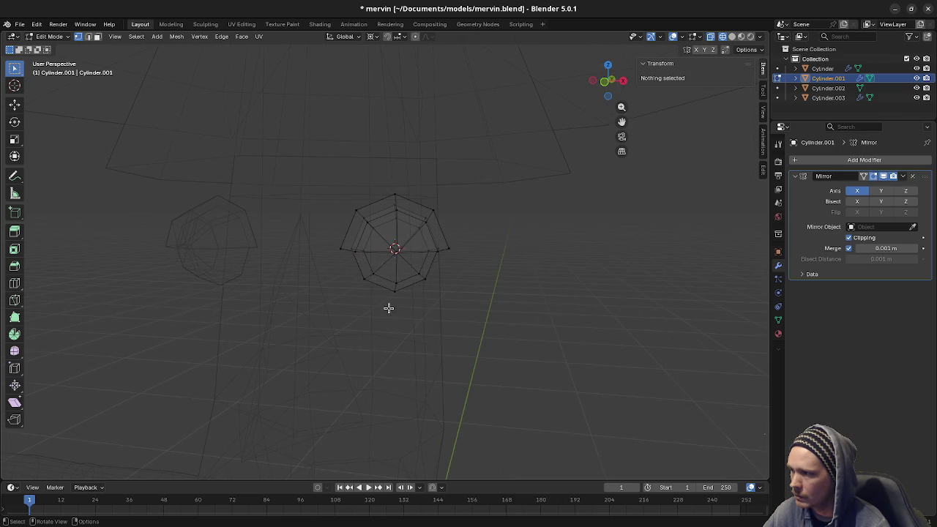
key("shift+z")
middle_click_drag(410, 330, 436, 346)
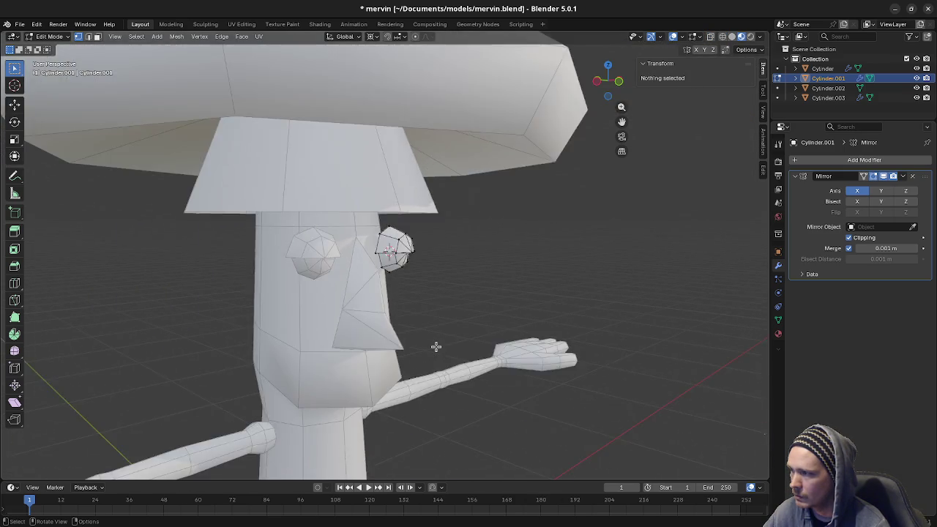
- Switch to object mode and orbit around the head to inspect the lidded eyes
scroll(436, 347, "down", 5)
key("Tab")
mouse_move(502, 339)
middle_mouse_down()
mouse_move(448, 335)
mouse_move(546, 334)
middle_mouse_up()
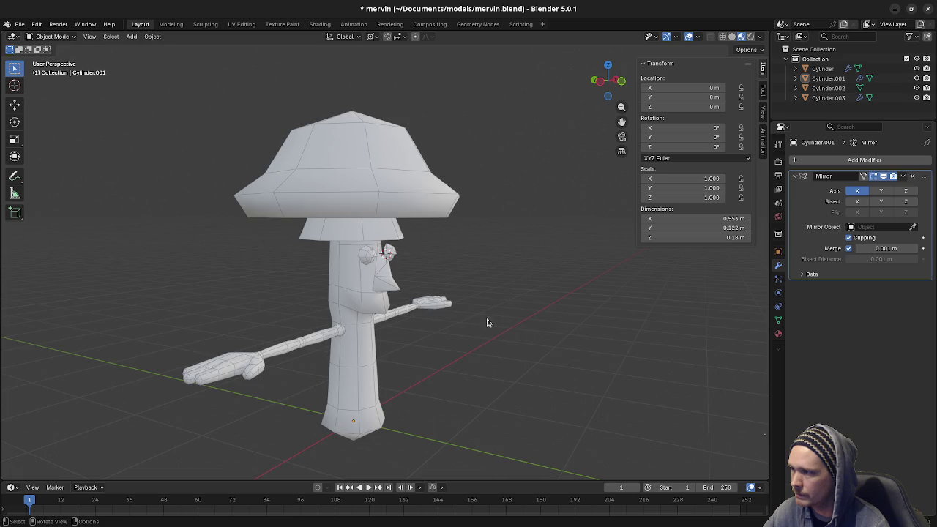
scroll(487, 319, "up", 4)
mouse_move(464, 317)
middle_mouse_down()
mouse_move(380, 277)
mouse_move(369, 296)
mouse_move(439, 296)
middle_mouse_up()
scroll(439, 295, "up", 1)
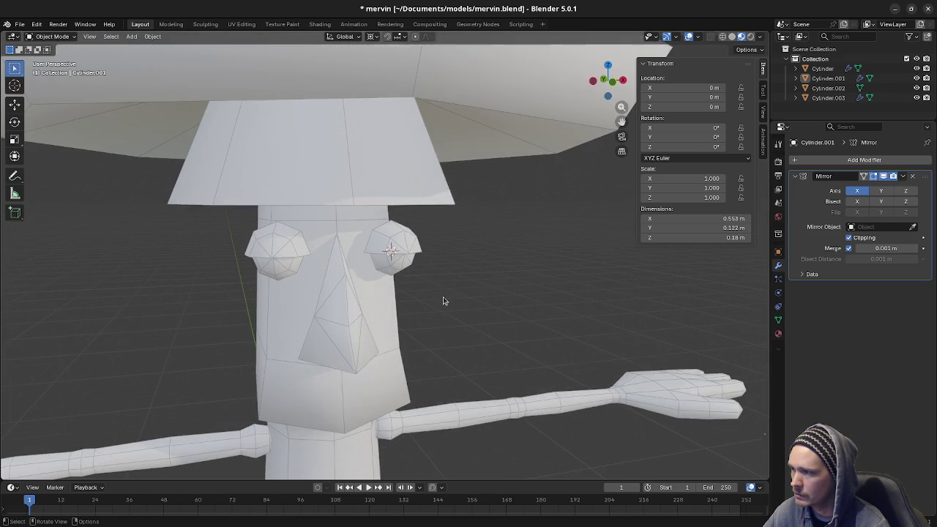
scroll(443, 296, "up", 3)
mouse_move(440, 326)
middle_mouse_down()
mouse_move(431, 320)
mouse_move(443, 325)
middle_mouse_up()
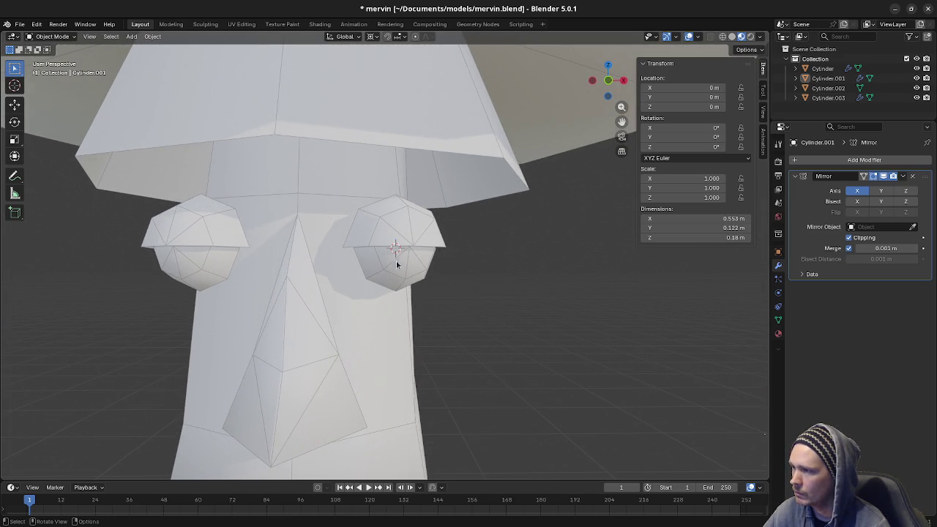
scroll(314, 285, "down", 2)
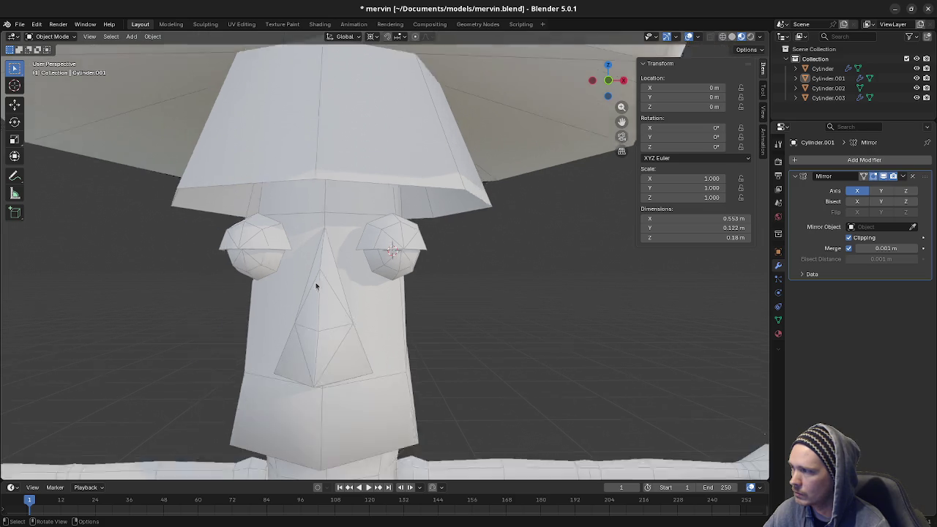
scroll(335, 293, "down", 2)
mouse_move(335, 293)
middle_mouse_down()
mouse_move(389, 303)
mouse_move(338, 292)
middle_mouse_up()
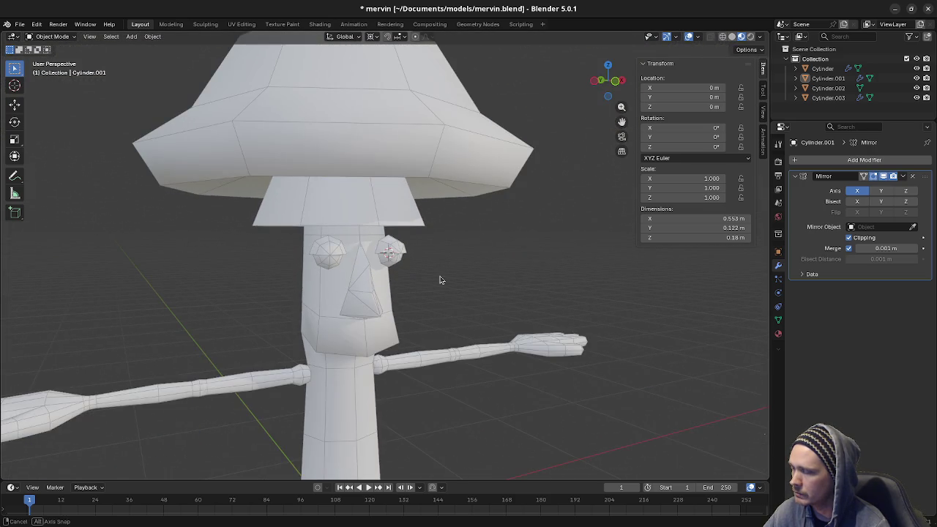
scroll(339, 292, "down", 3)
scroll(444, 294, "down", 2)
- Snap the 3D cursor to the world origin and hide the viewport overlays
key("shift+s")
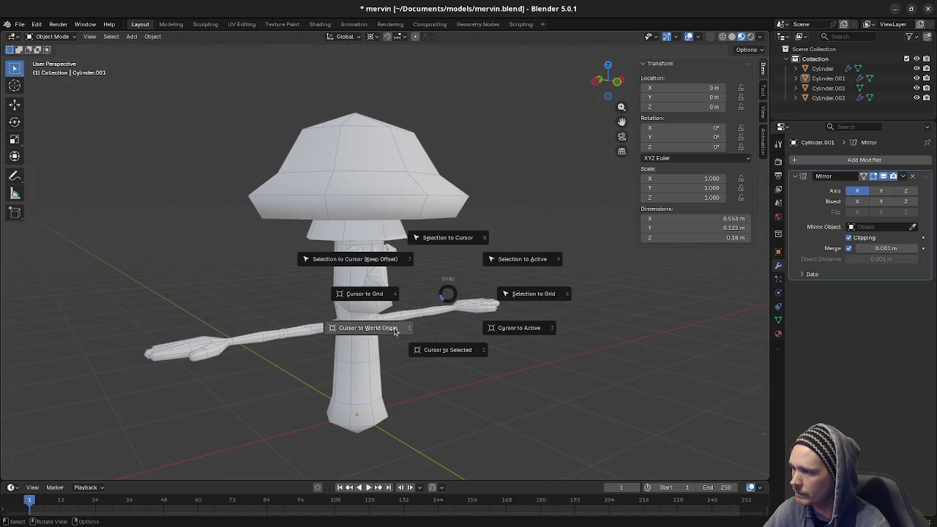
left_click(394, 331)
key("shift+alt+z")
scroll(417, 339, "down", 2)
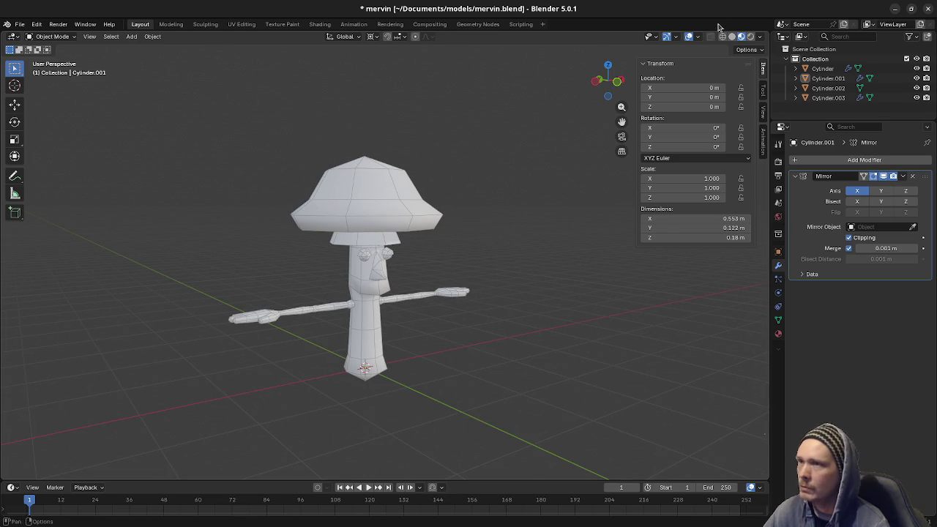
- Orbit around the overlay-free character to view its face, profile and outstretched arms
mouse_move(474, 296)
middle_mouse_down()
mouse_move(498, 322)
mouse_move(464, 319)
middle_mouse_up()
scroll(404, 344, "up", 3)
mouse_move(404, 343)
middle_mouse_down()
mouse_move(506, 346)
mouse_move(492, 337)
middle_mouse_up()
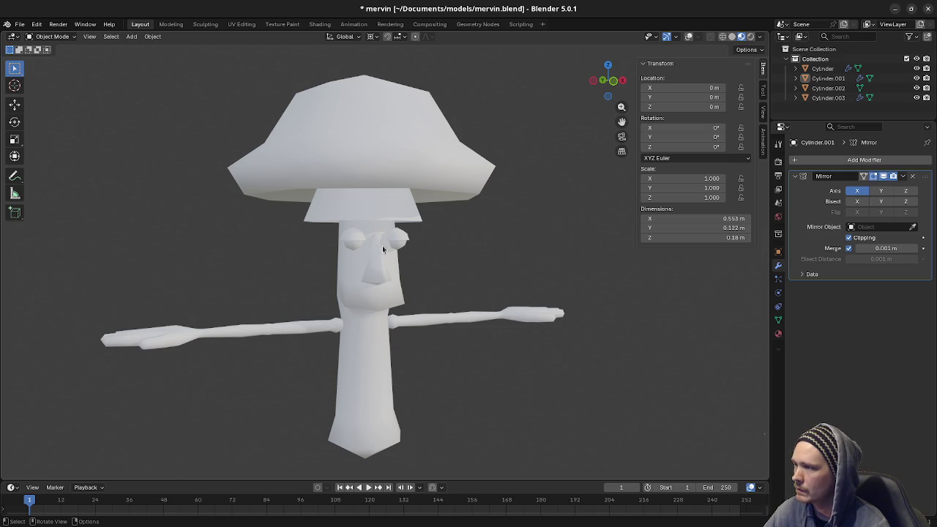
mouse_move(388, 309)
middle_mouse_down()
mouse_move(433, 269)
mouse_move(403, 278)
mouse_move(413, 309)
middle_mouse_up()
mouse_move(404, 306)
middle_mouse_down()
mouse_move(441, 314)
mouse_move(385, 302)
middle_mouse_up()
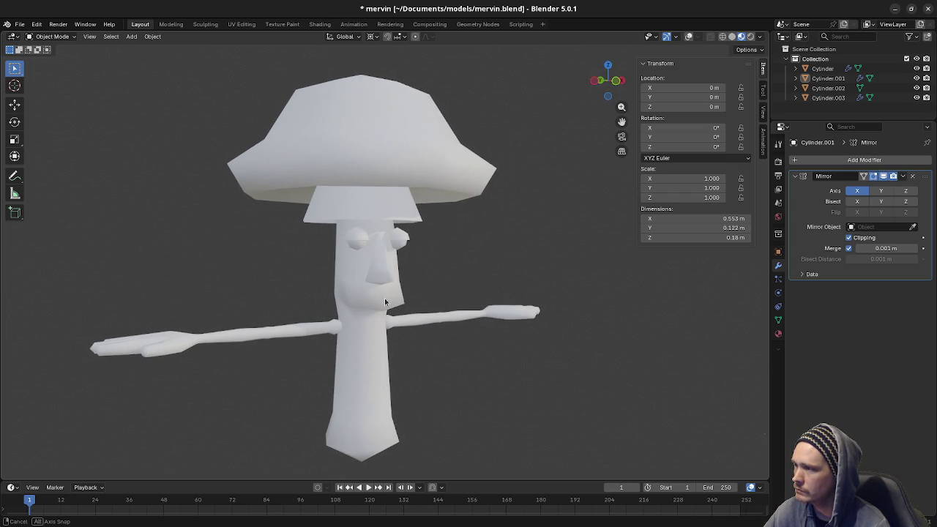
- Restore overlays, join the eyes Cylinder.001 into the body Cylinder, and save
left_click(403, 247)
key("Tab")
key("shift+alt+z")
key("Tab")
left_click(396, 240)
left_click(424, 313, "shift")
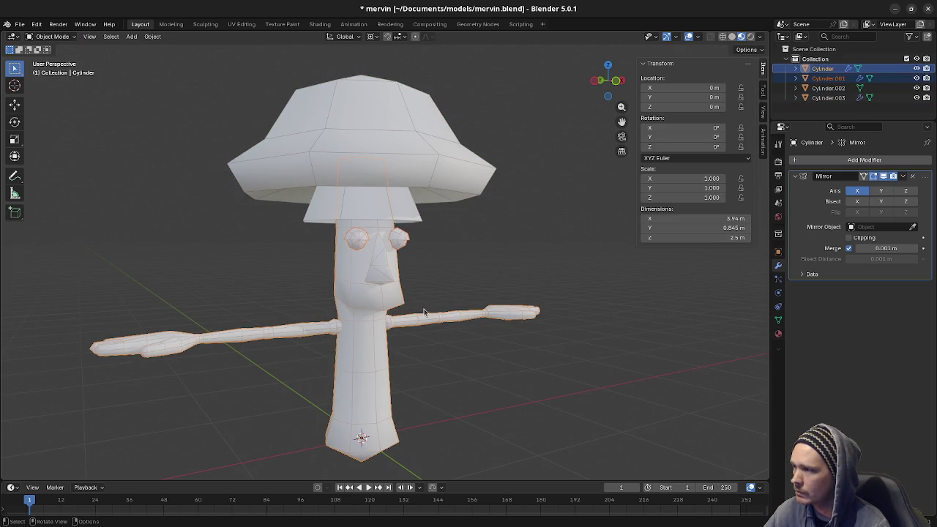
key("F3")
type("join")
key("Return")
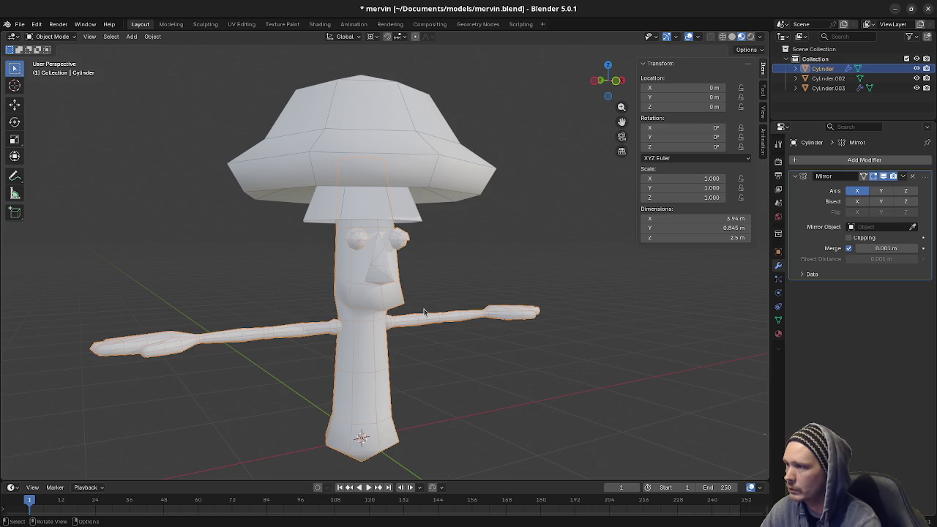
key("ctrl+s")
- Join the cone Cylinder.003 under the cap into the body Cylinder
middle_click_drag(454, 255, 426, 225)
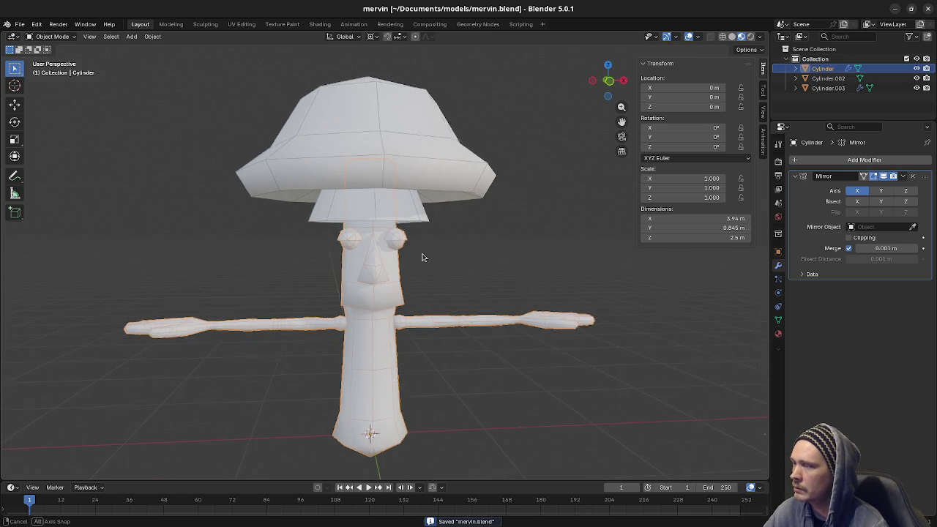
left_click(422, 213)
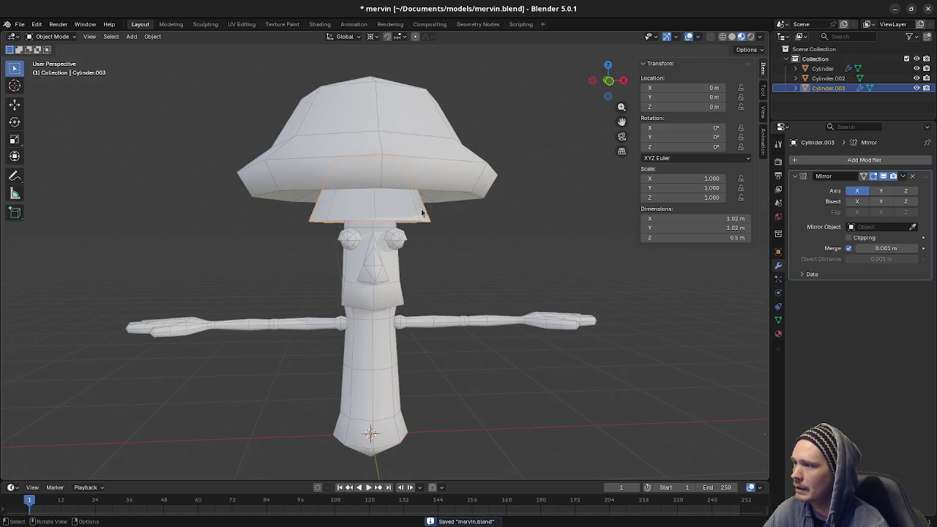
left_click(379, 262, "shift")
key("F3")
type("join")
key("Return")
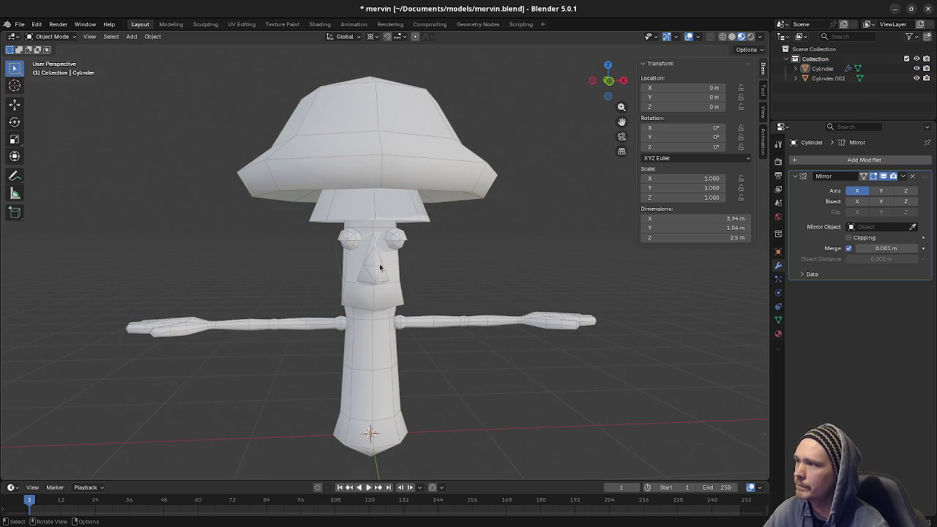
- Select the body Cylinder, save again, and bring up Save As
left_click(434, 131)
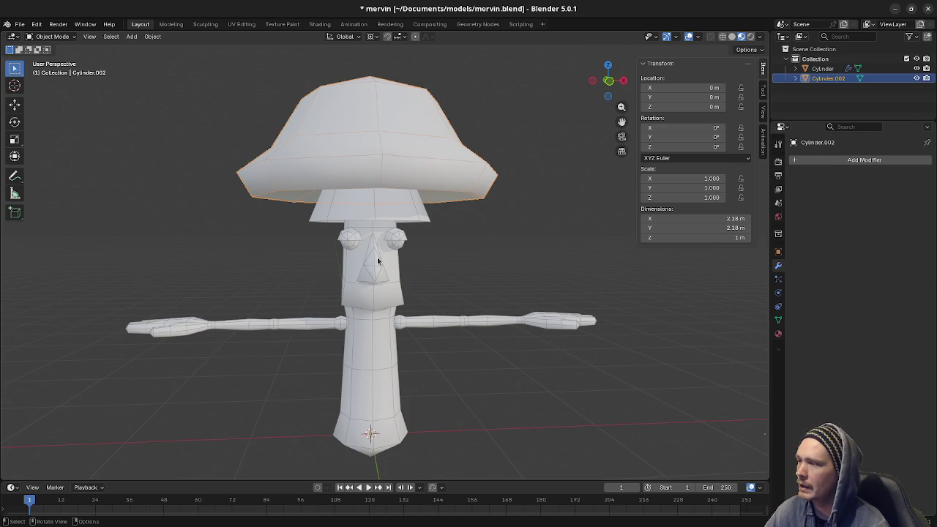
left_click(357, 221)
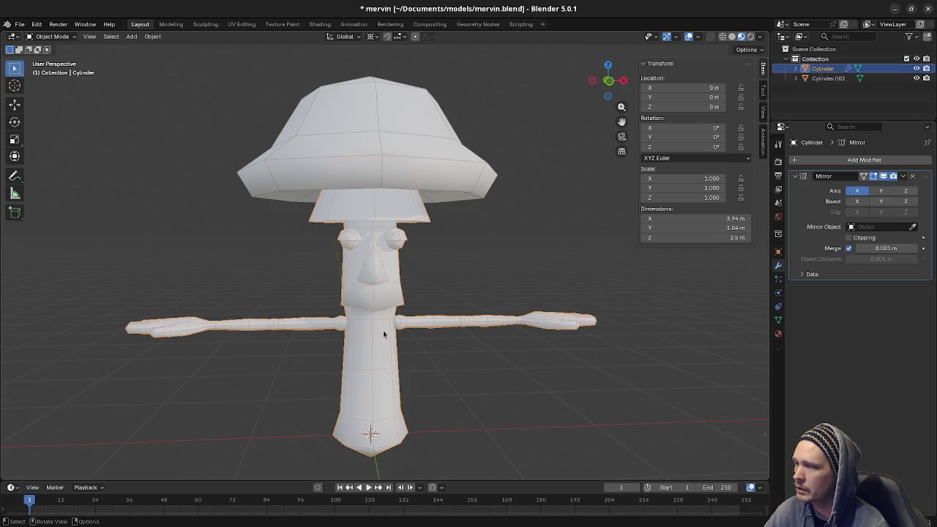
middle_click_drag(383, 334, 408, 320)
key("ctrl+s")
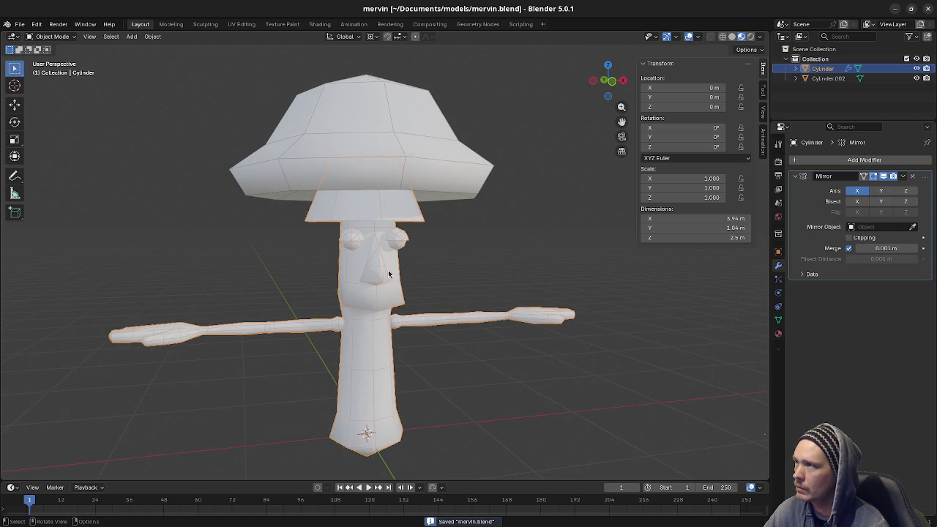
left_click(20, 24)
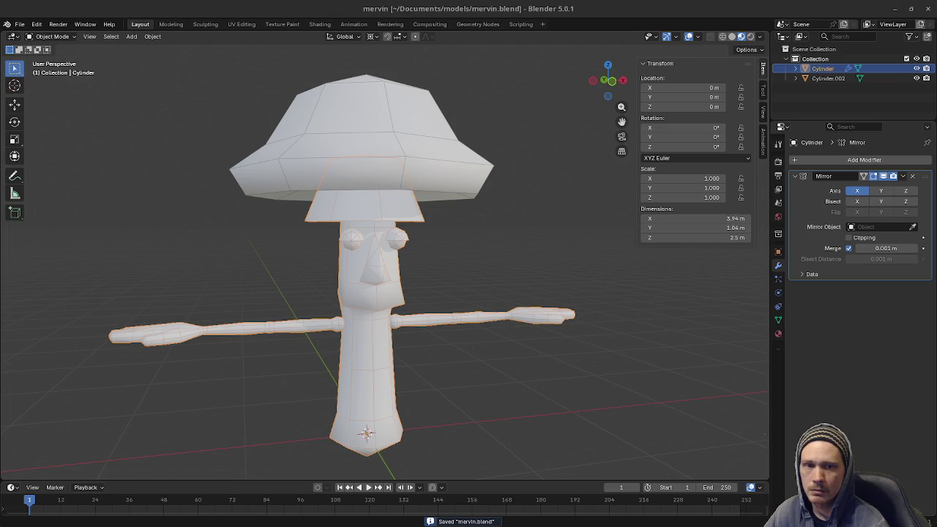
key("ctrl+shift+s")
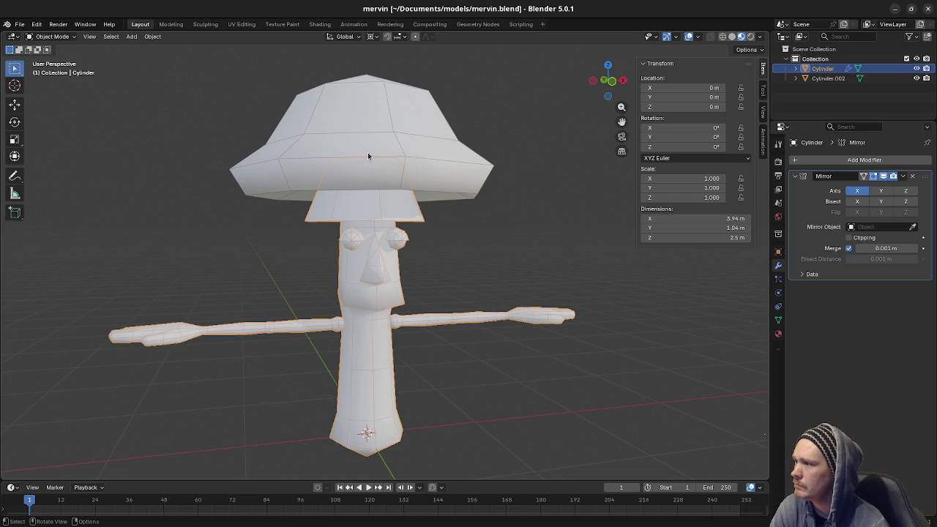
- Save the file as mervin.blend in the models/mervin folder
left_click(19, 24)
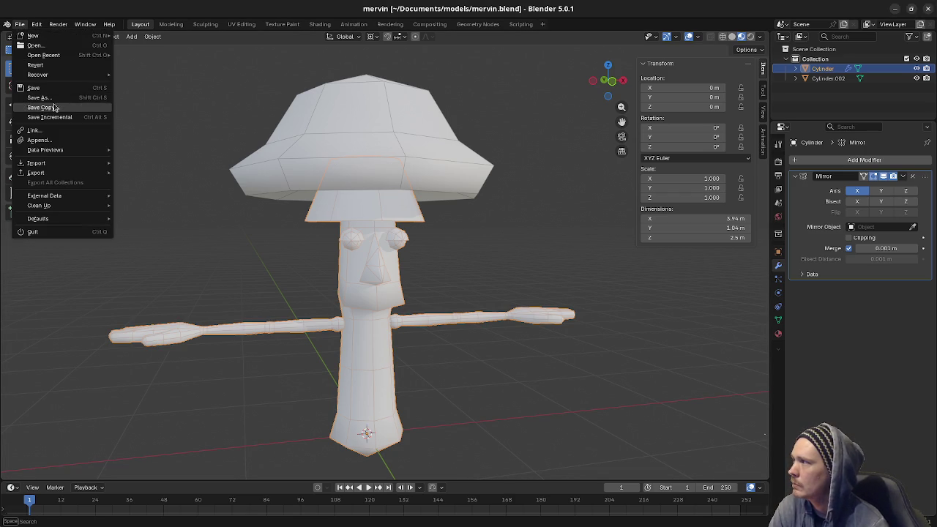
key("Escape")
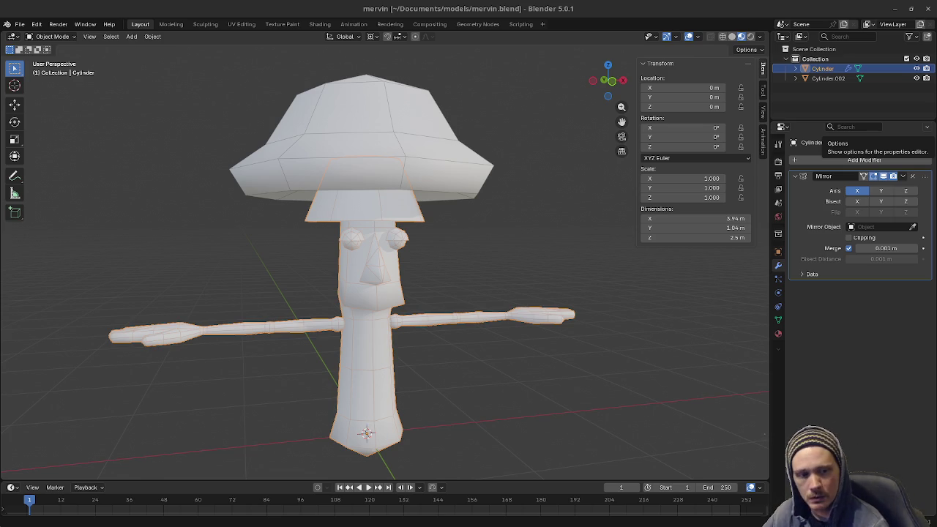
key("ctrl+s")
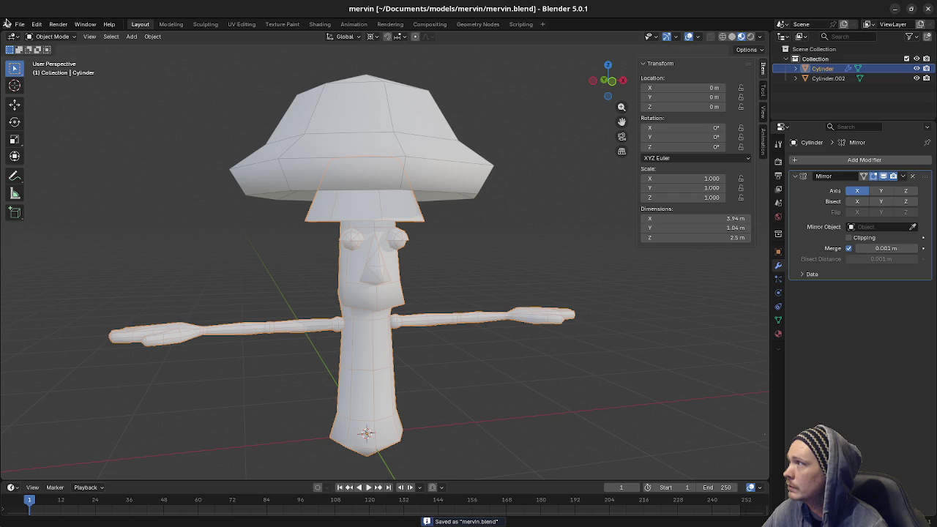
left_click(20, 25)
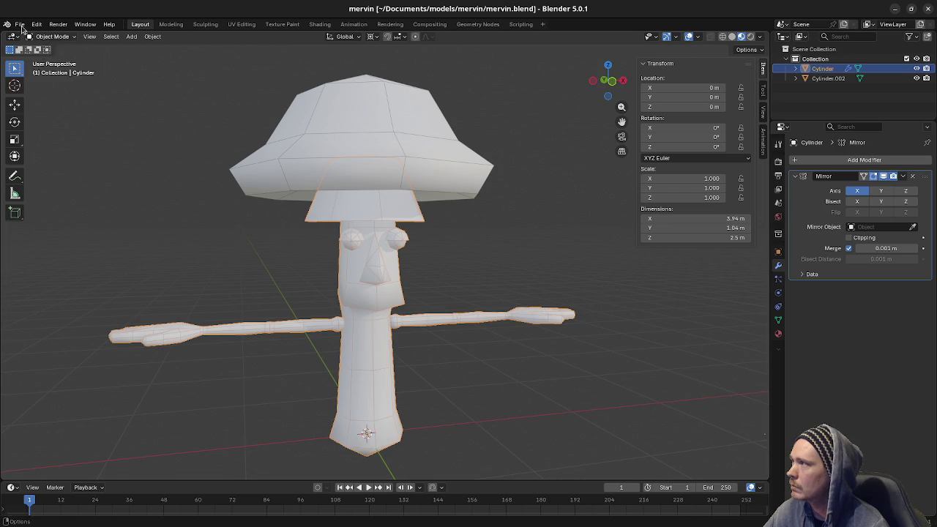
- Save a copy named mervin_uv.blend in the mervin folder, then deselect everything
left_click(19, 24)
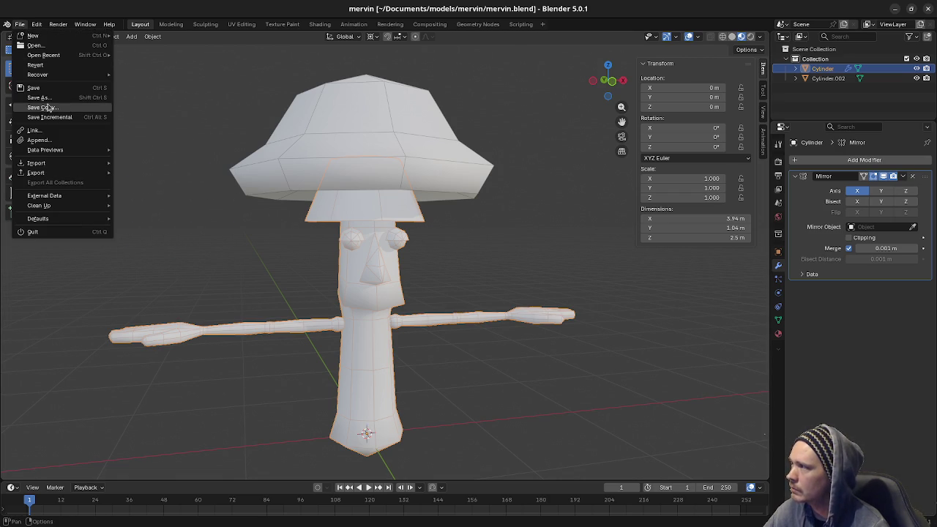
key("Escape")
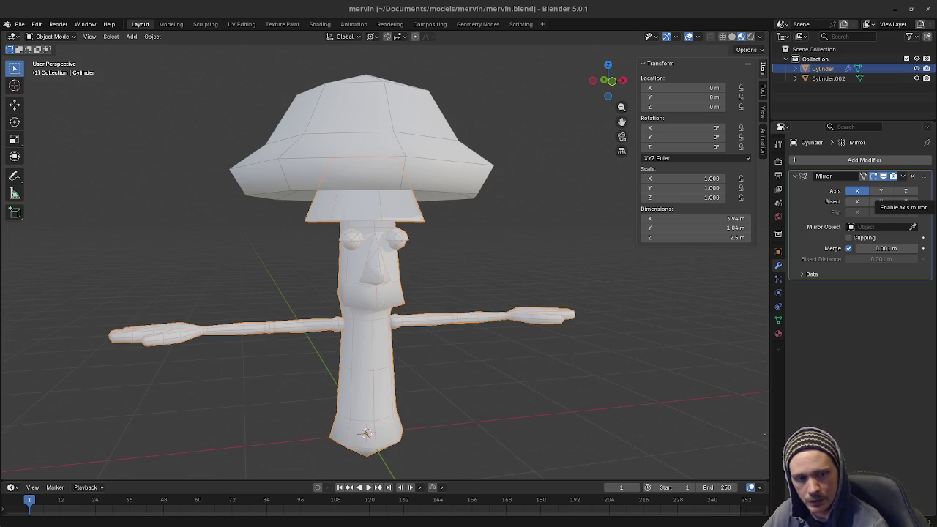
key("Return")
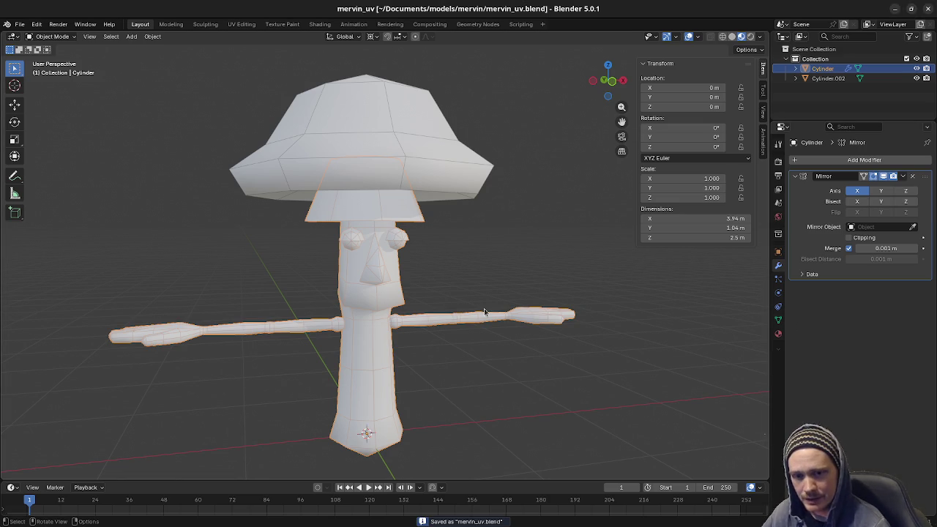
mouse_move(485, 313)
middle_mouse_down()
mouse_move(474, 276)
mouse_move(432, 340)
mouse_move(459, 339)
middle_mouse_up()
left_click(473, 276)
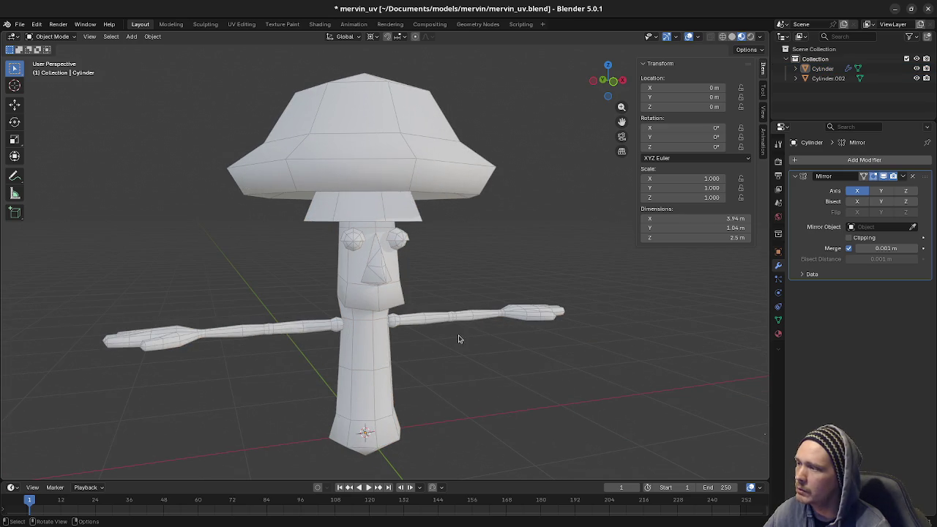
mouse_move(460, 305)
middle_mouse_down()
mouse_move(447, 331)
mouse_move(460, 326)
mouse_move(414, 309)
middle_mouse_up()
scroll(414, 309, "up", 3)
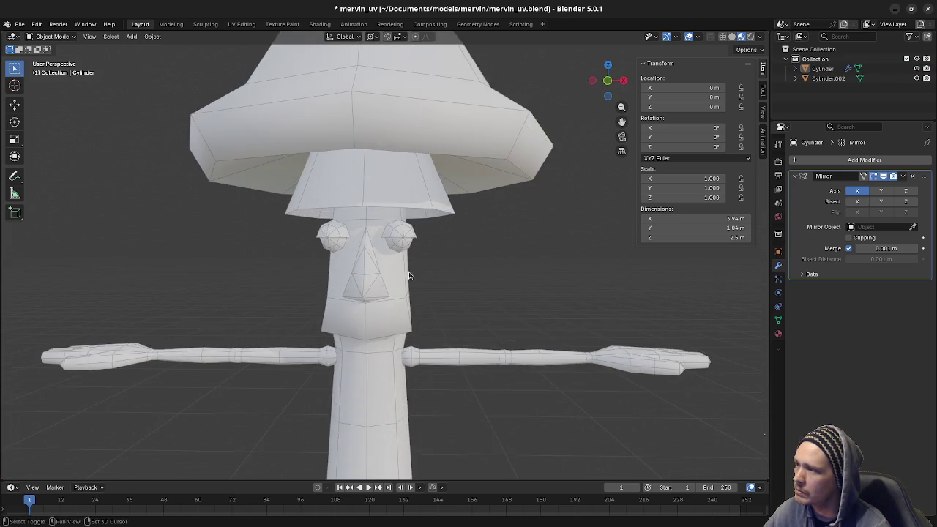
scroll(409, 272, "up", 2)
mouse_move(352, 306)
middle_mouse_down()
mouse_move(456, 276)
mouse_move(418, 279)
mouse_move(393, 304)
mouse_move(398, 314)
middle_mouse_up()
scroll(395, 313, "down", 2)
scroll(400, 307, "down", 2)
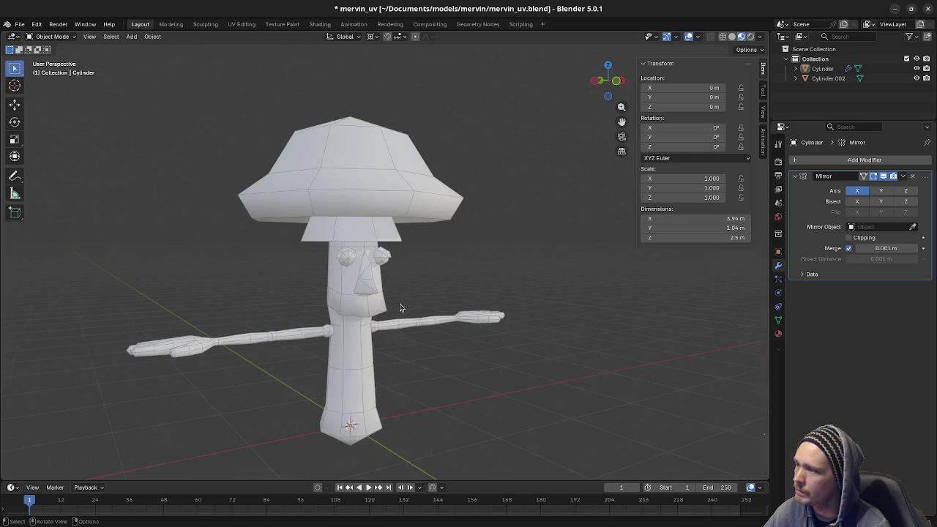
scroll(442, 302, "down", 2)
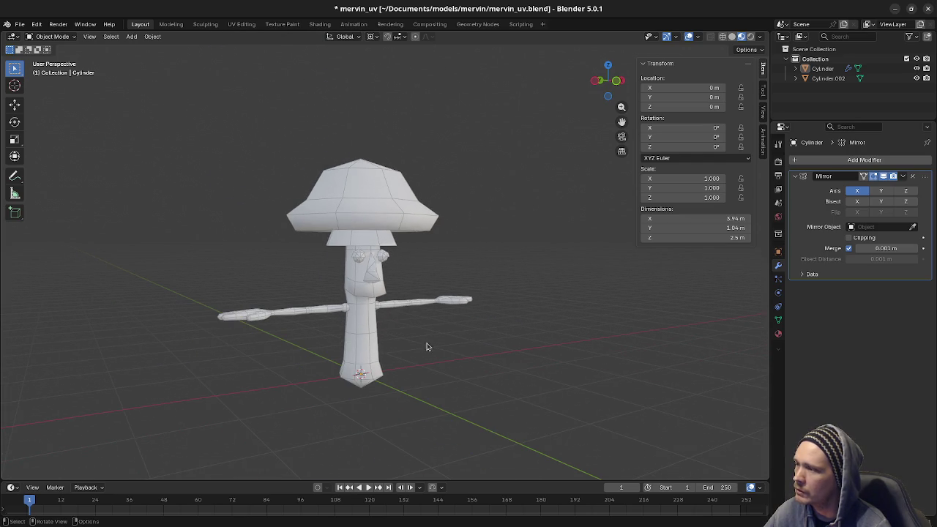
scroll(465, 307, "up", 4)
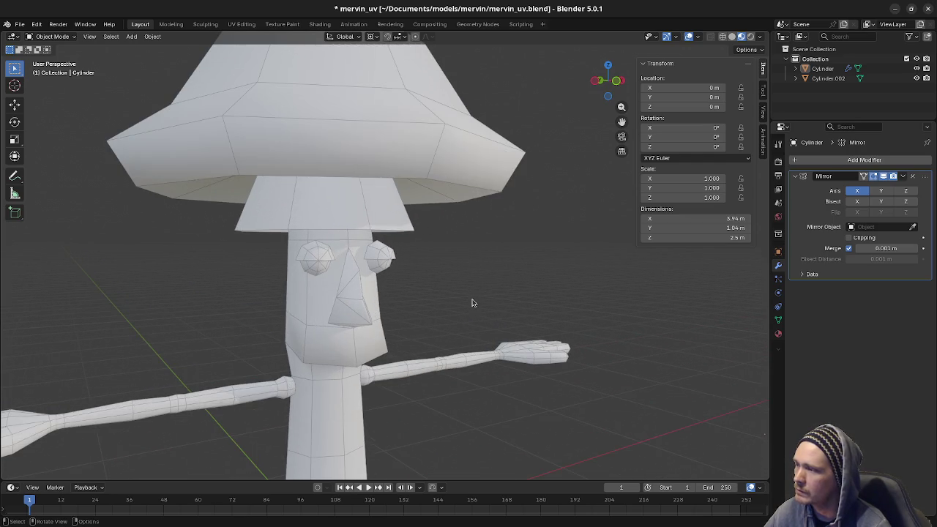
scroll(473, 302, "down", 1)
scroll(428, 322, "down", 1)
scroll(469, 344, "down", 1)
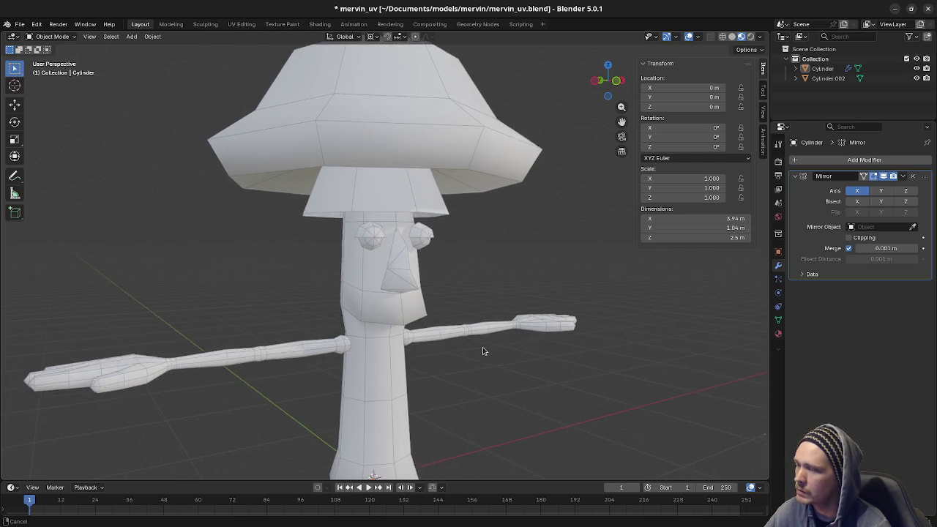
scroll(480, 349, "down", 3)
scroll(505, 322, "down", 2)
mouse_move(521, 298)
middle_mouse_down("shift")
mouse_move(341, 380)
mouse_move(274, 429)
mouse_move(324, 412)
mouse_move(315, 398)
mouse_move(291, 393)
mouse_move(314, 402)
mouse_move(303, 394)
mouse_move(273, 412)
middle_mouse_up("shift")
scroll(303, 395, "up", 1)
scroll(302, 395, "down", 1)
scroll(302, 397, "down", 1)
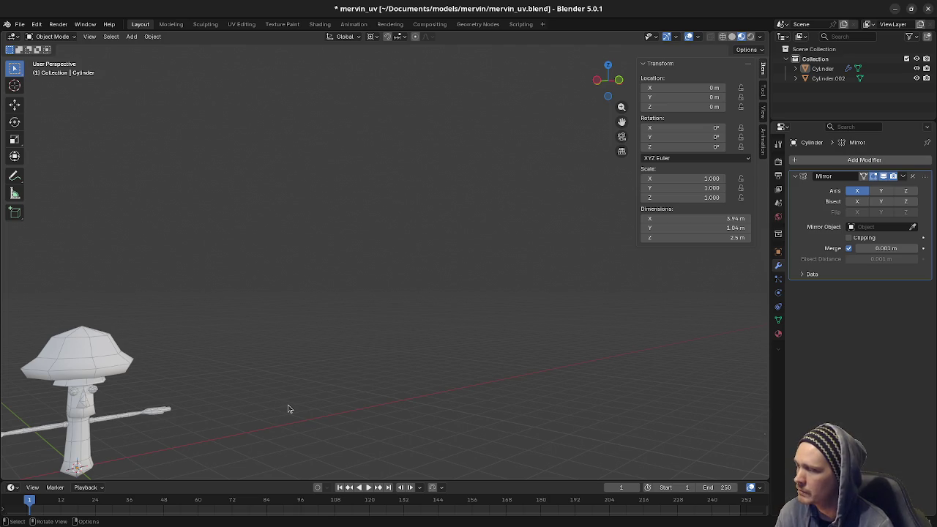
middle_click_drag(243, 409, 233, 414, "shift")
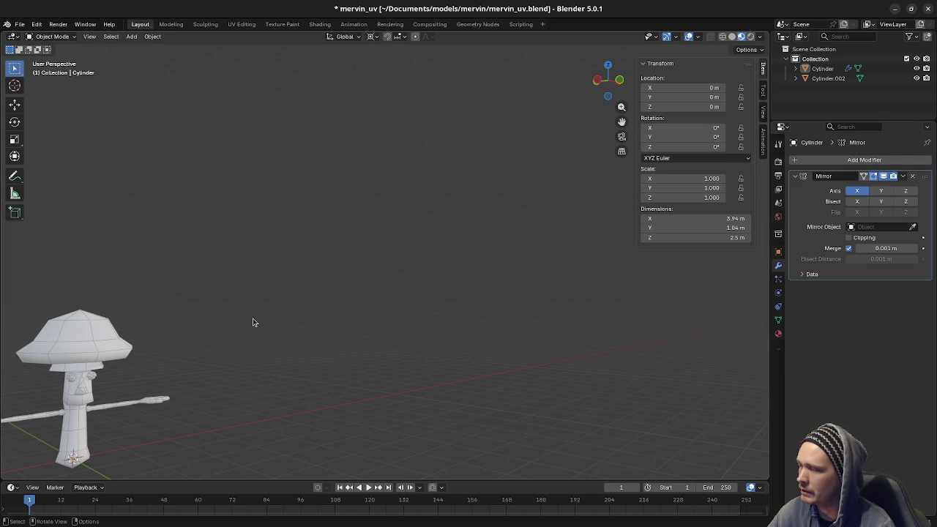
middle_click_drag(257, 305, 268, 68, "shift")
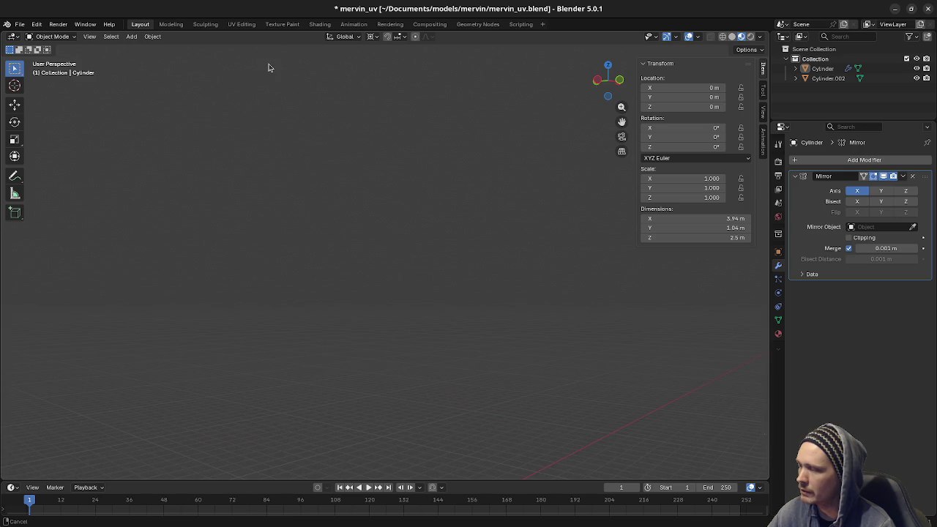
middle_click_drag(385, 73, 413, 119, "shift")
scroll(440, 272, "up", 2)
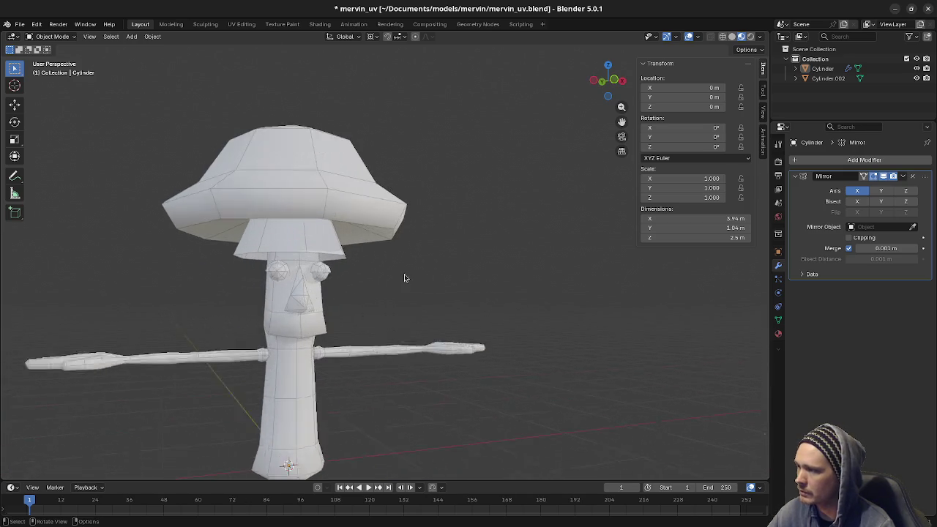
- Zoom and pan to centre the mushroom character up close
scroll(405, 293, "up", 2)
scroll(407, 311, "up", 1)
scroll(391, 322, "up", 1)
middle_click_drag(387, 326, 376, 281, "shift")
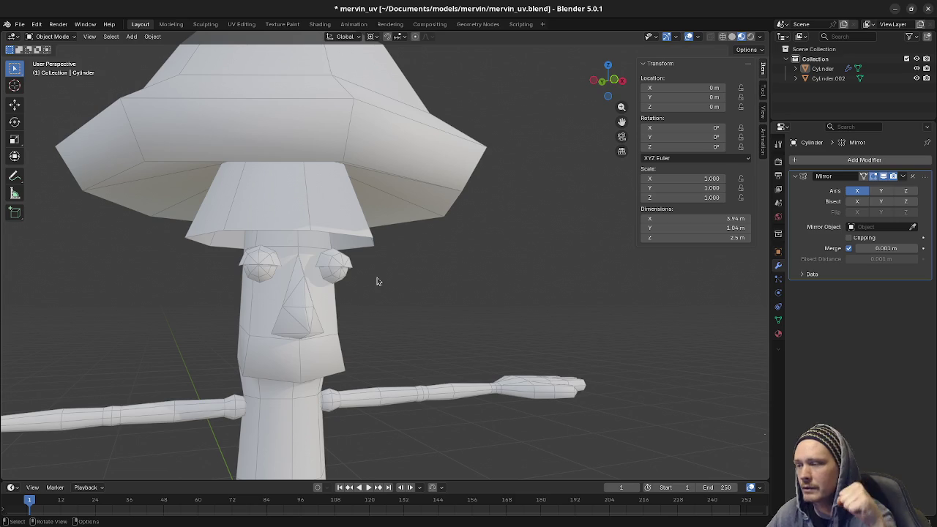
scroll(378, 278, "down", 6)
scroll(378, 277, "down", 5)
scroll(387, 266, "up", 1)
scroll(409, 263, "up", 3)
mouse_move(423, 262)
middle_mouse_down("shift")
mouse_move(205, 355)
mouse_move(397, 350)
mouse_move(762, 366)
mouse_move(721, 351)
mouse_move(212, 347)
mouse_move(315, 370)
mouse_move(327, 365)
middle_mouse_up("shift")
scroll(327, 365, "up", 1)
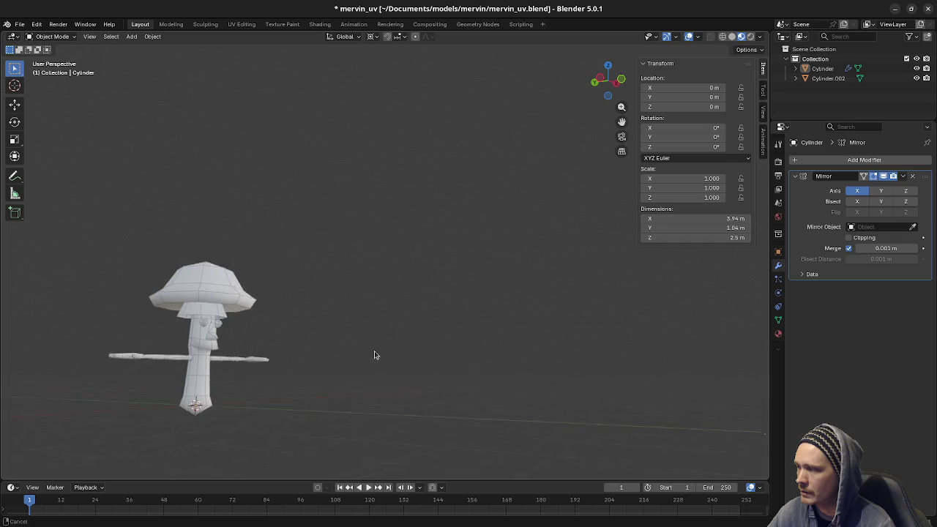
scroll(374, 350, "up", 2)
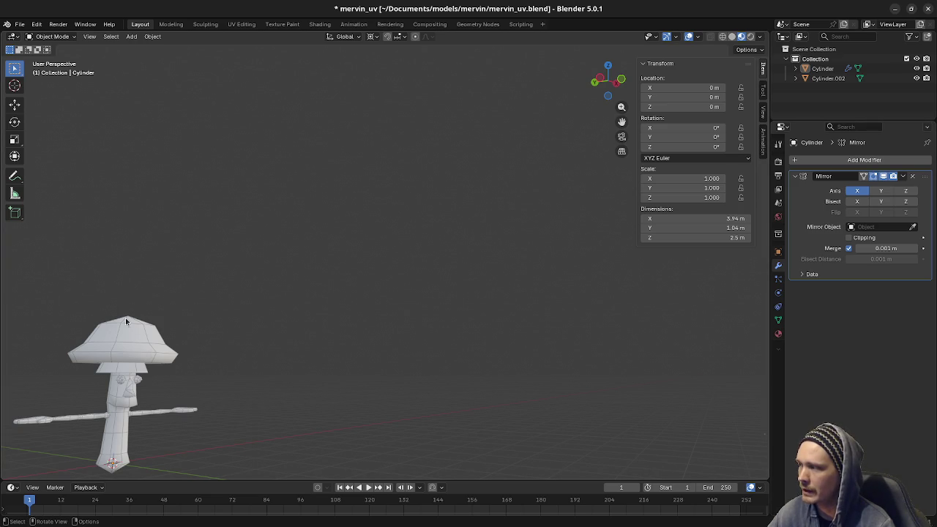
middle_click_drag(251, 371, 293, 392)
mouse_move(213, 391)
middle_mouse_down("shift")
mouse_move(434, 284)
mouse_move(432, 347)
mouse_move(444, 363)
mouse_move(537, 349)
middle_mouse_up("shift")
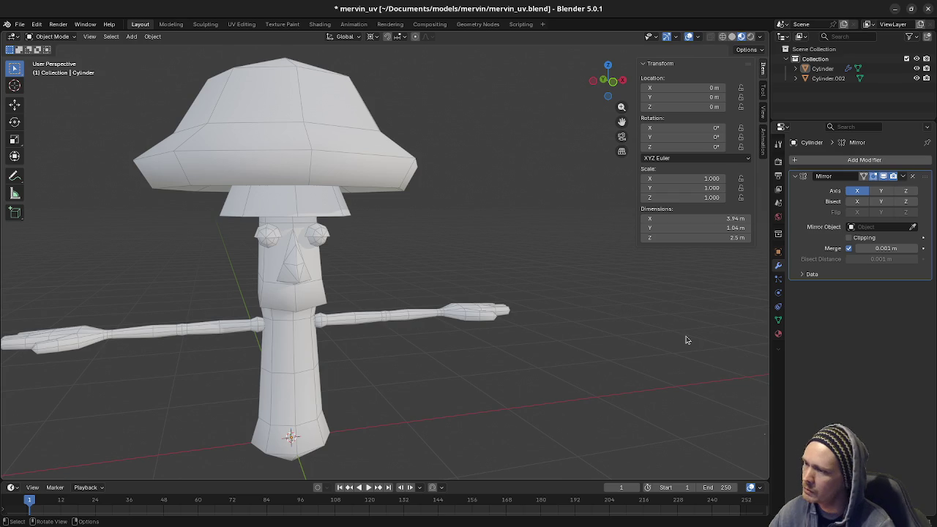
- Orbit around the character and select its body mesh, then the hat object
middle_click_drag(432, 396, 464, 385)
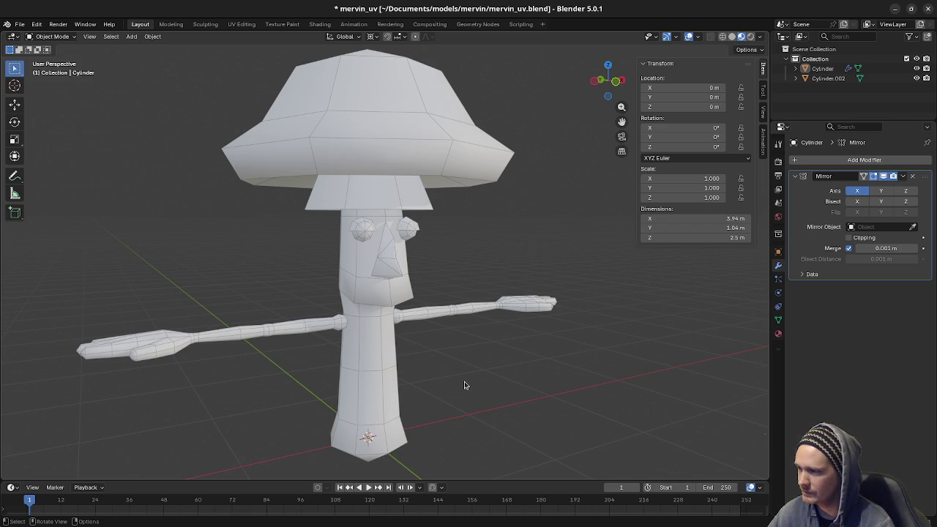
middle_click_drag(465, 385, 474, 393)
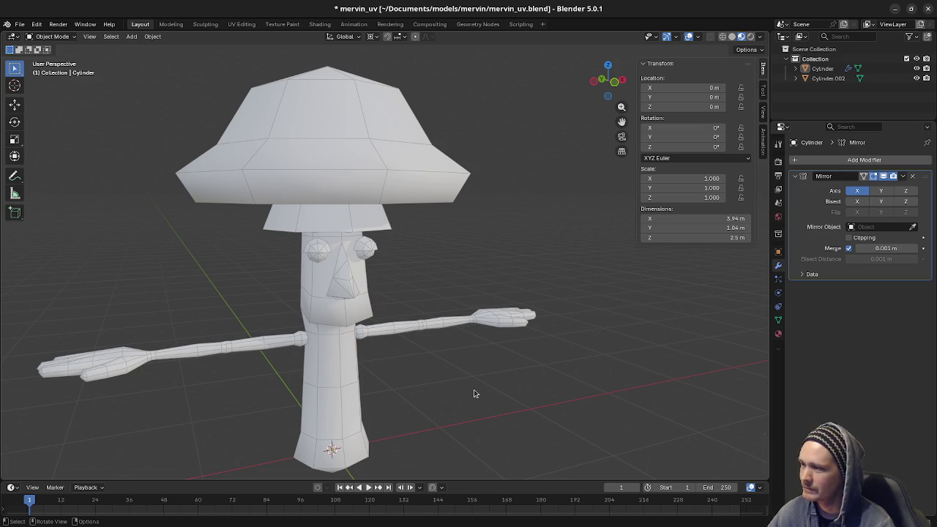
left_click(366, 309)
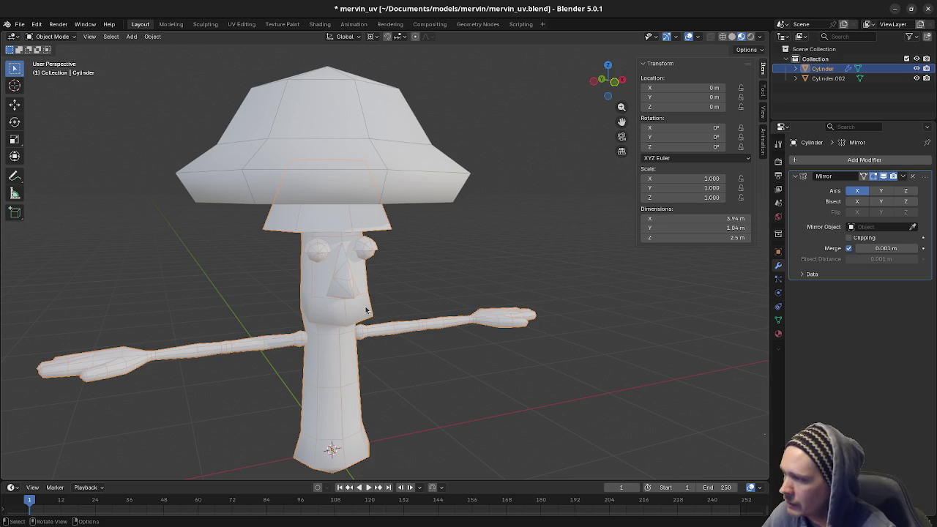
left_click(350, 151)
- Apply the Mirror modifier on the body mesh
left_click(349, 227)
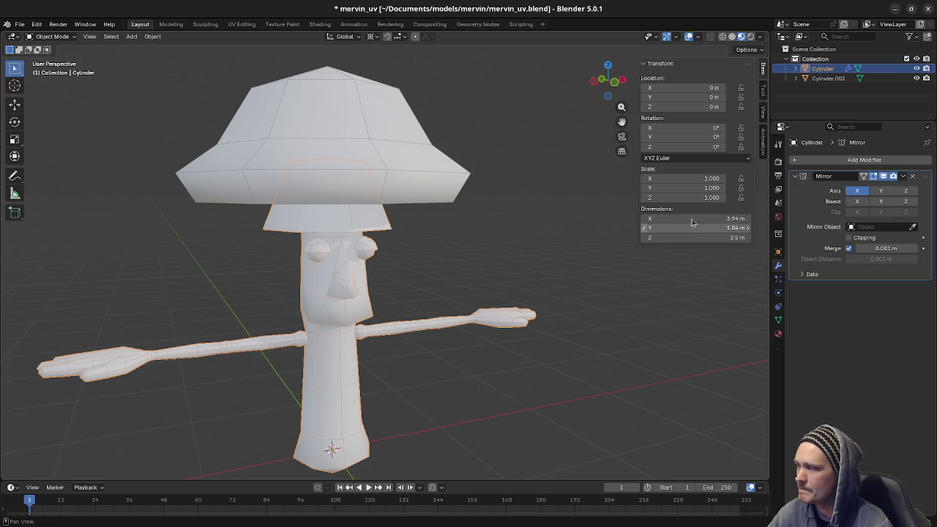
left_click(903, 176)
left_click(870, 190)
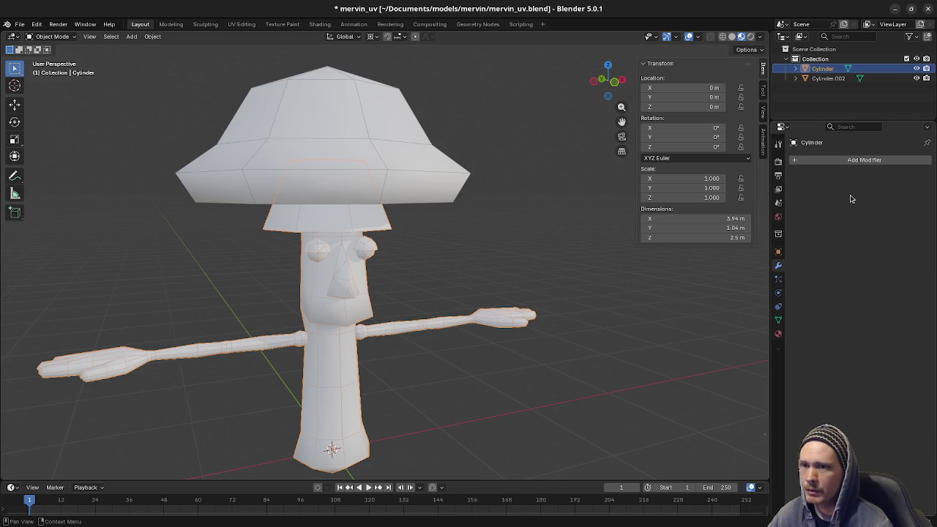
- Join the hat into the body as a single object
left_click(342, 175)
left_click(339, 272, "shift")
key("F3")
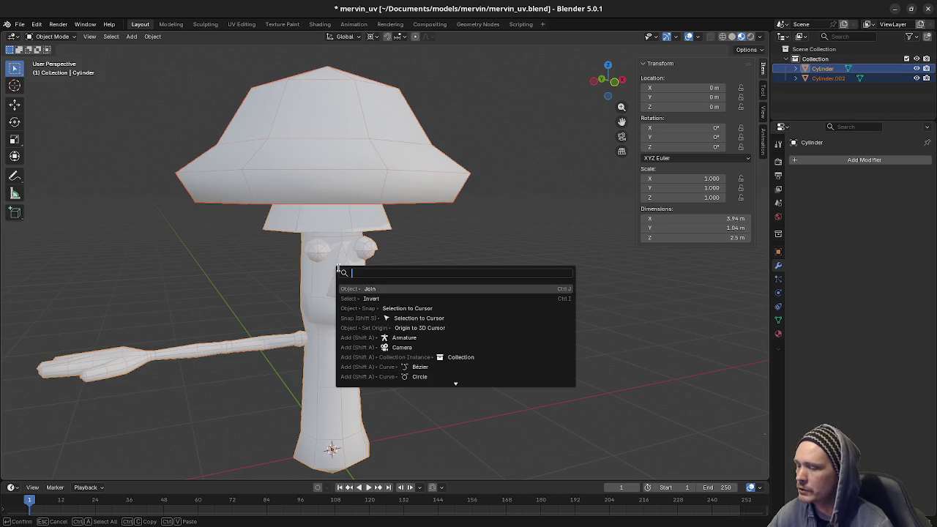
type("join")
key("Return")
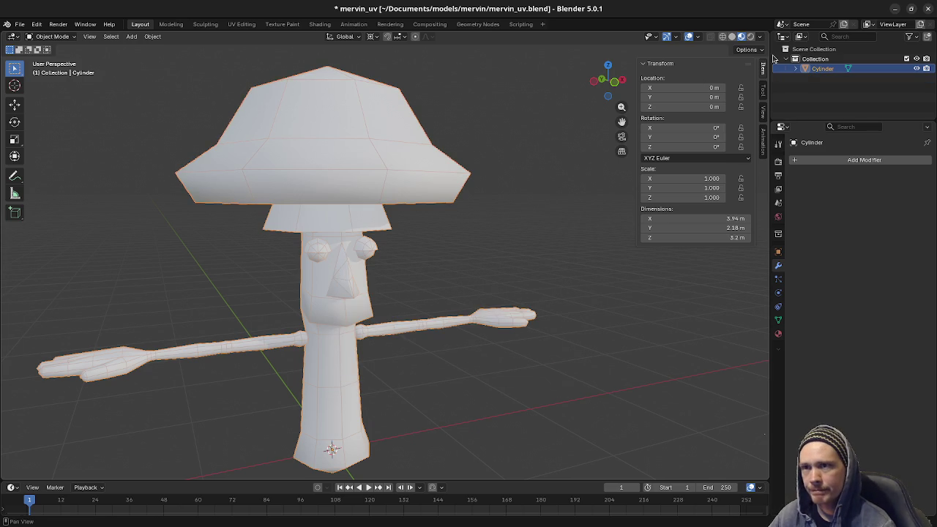
- Rename the joined object to 'Mesh' and save mervin_uv.blend
double_click(823, 69)
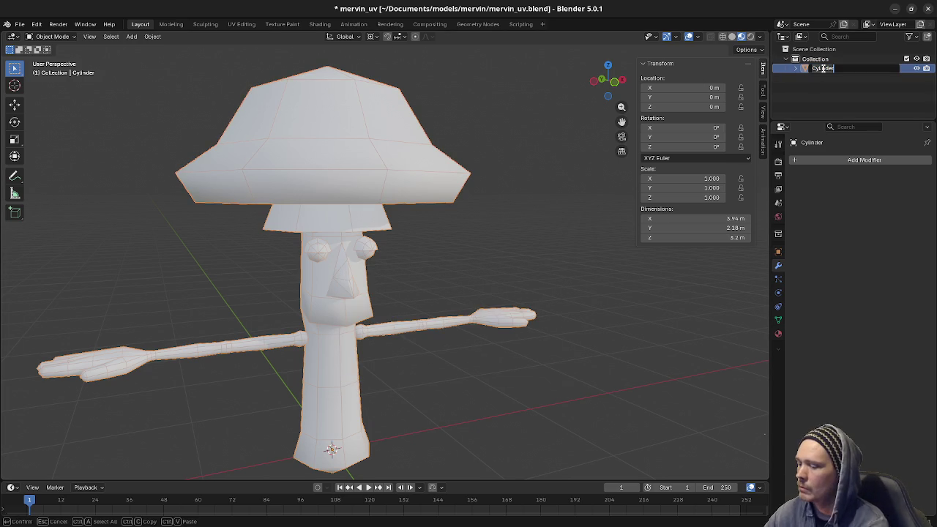
type("Mesh")
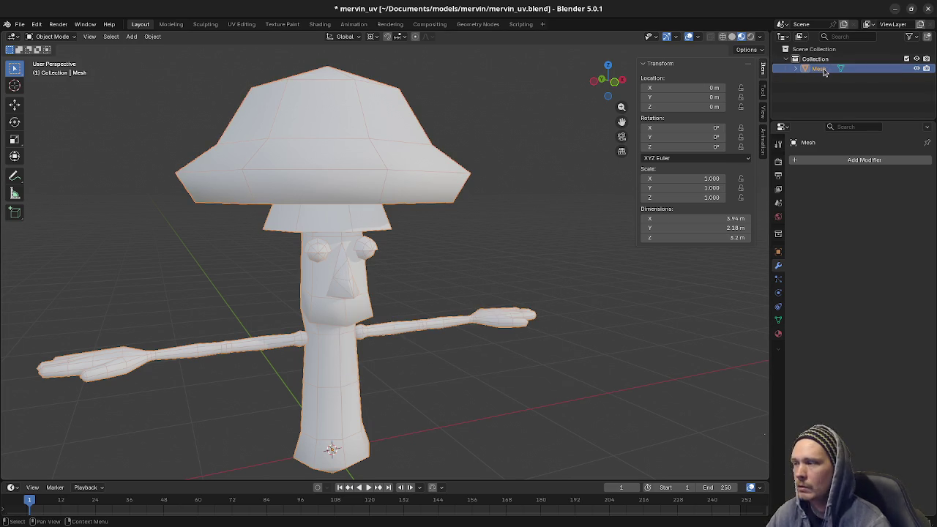
key("Return")
key("ctrl+s")
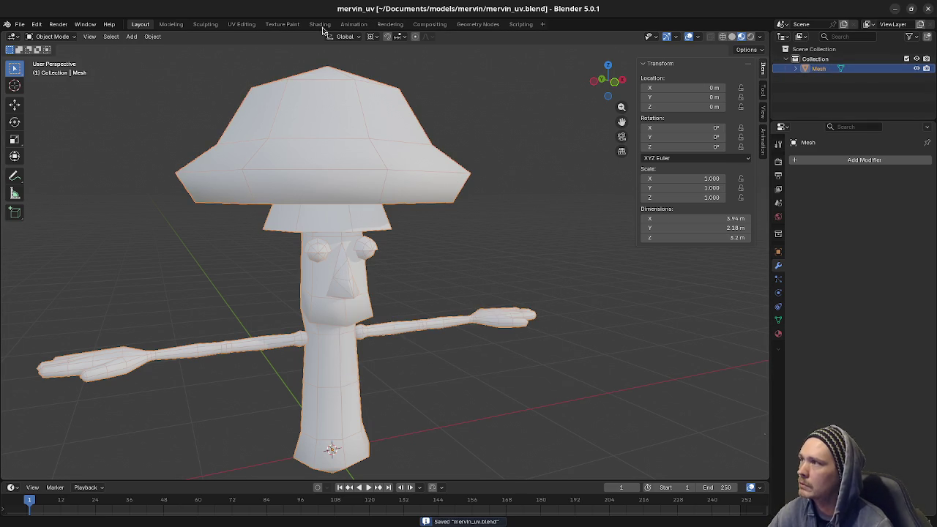
- Switch to the UV Editing workspace, frame the joined Mesh, and bring up the mushroom reference sprite
left_click(242, 24)
scroll(522, 230, "up", 4)
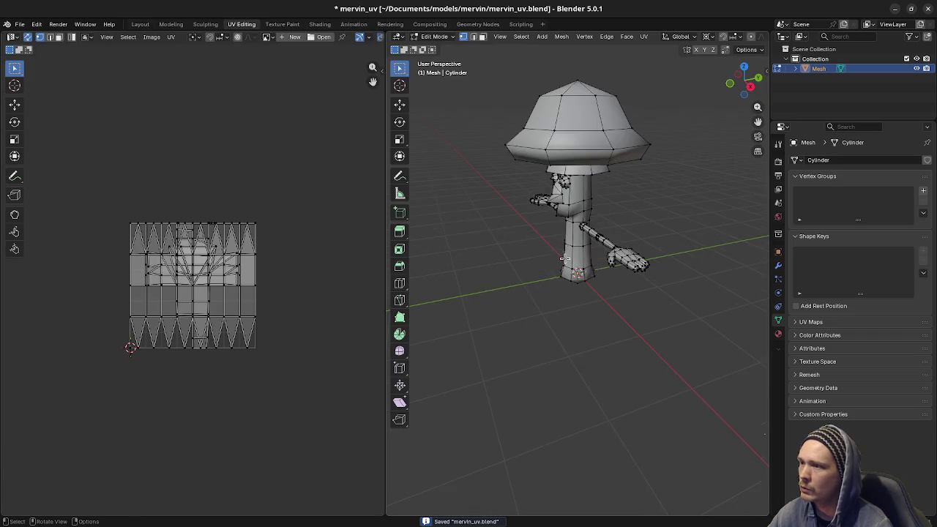
mouse_move(523, 234)
middle_mouse_down()
mouse_move(507, 333)
mouse_move(598, 301)
mouse_move(659, 310)
mouse_move(605, 277)
mouse_move(620, 335)
mouse_move(658, 307)
middle_mouse_up()
scroll(609, 287, "up", 5)
scroll(623, 287, "down", 7)
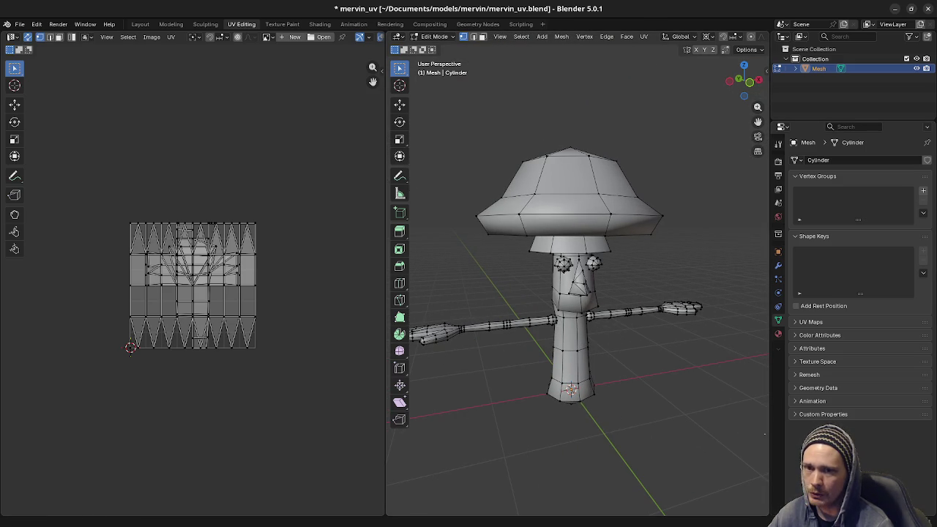
key("alt+Tab")
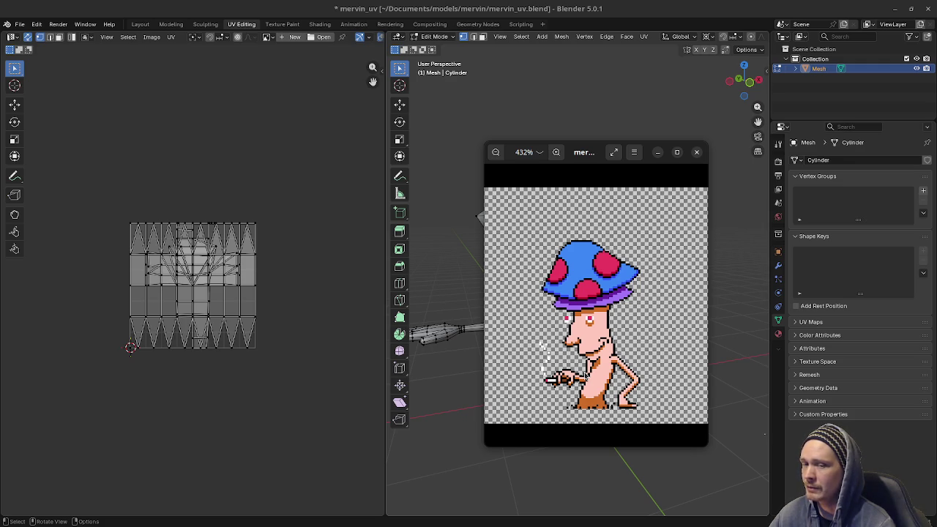
- Reposition and close the mushroom reference sprite window, then zoom in on the mushroom's face
left_click_drag(577, 156, 594, 168)
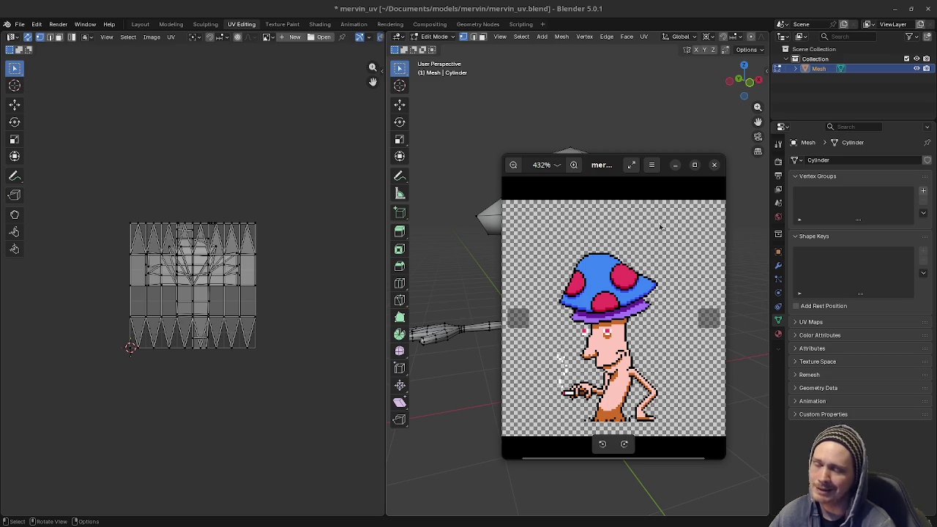
mouse_move(602, 166)
left_mouse_down()
mouse_move(641, 214)
mouse_move(592, 213)
left_mouse_up()
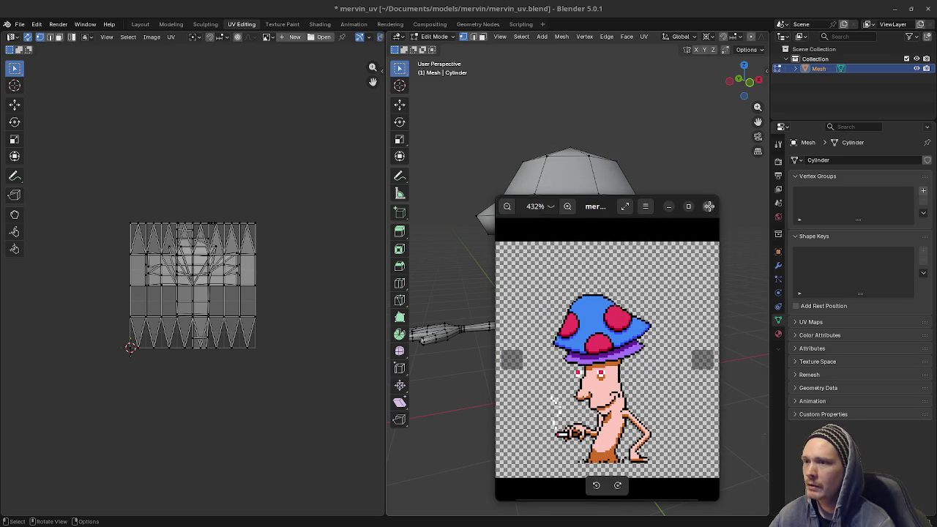
left_click(707, 208)
mouse_move(610, 327)
middle_mouse_down("ctrl")
mouse_move(637, 358)
mouse_move(622, 356)
mouse_move(634, 371)
mouse_move(623, 370)
mouse_move(654, 379)
mouse_move(606, 356)
mouse_move(674, 379)
mouse_move(665, 316)
middle_mouse_up("ctrl")
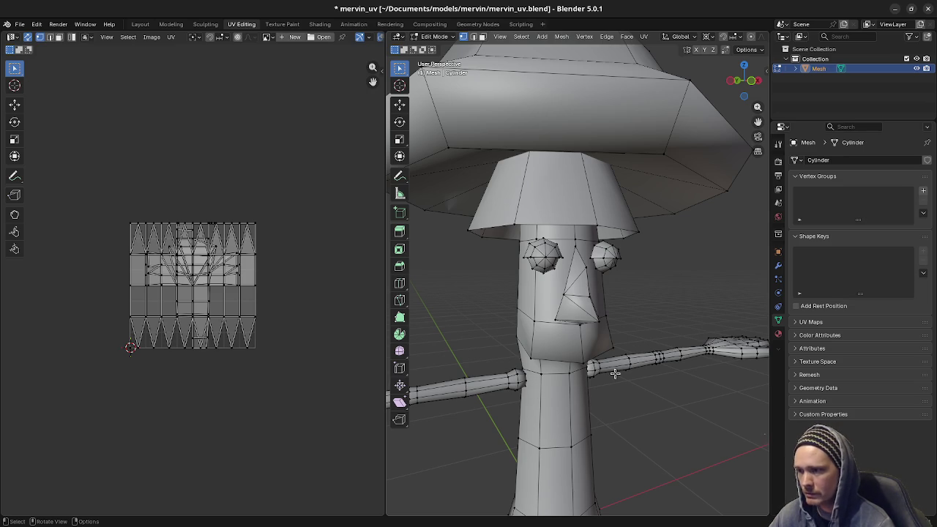
- Orbit around the mushroom head, selecting then deselecting the whole mesh
middle_click_drag(651, 295, 656, 346)
middle_click_drag(660, 333, 661, 318)
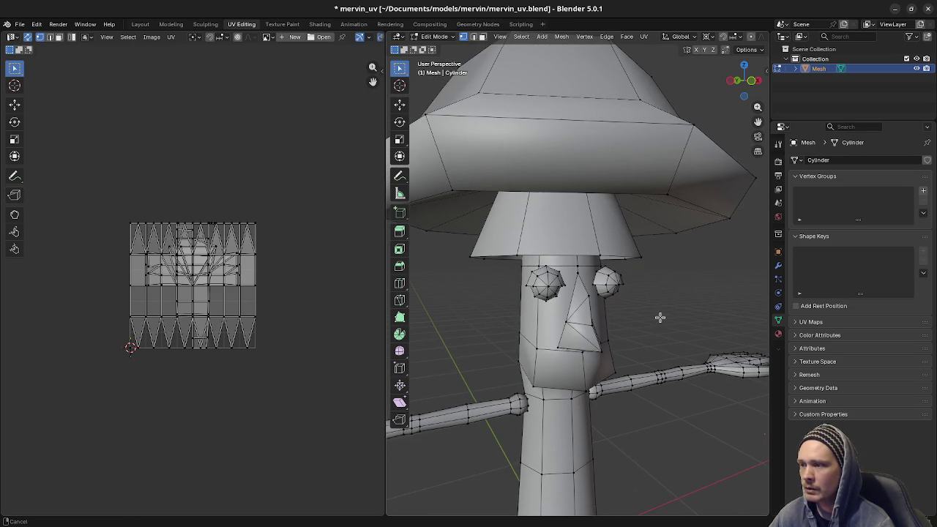
key("a")
scroll(615, 296, "down", 3)
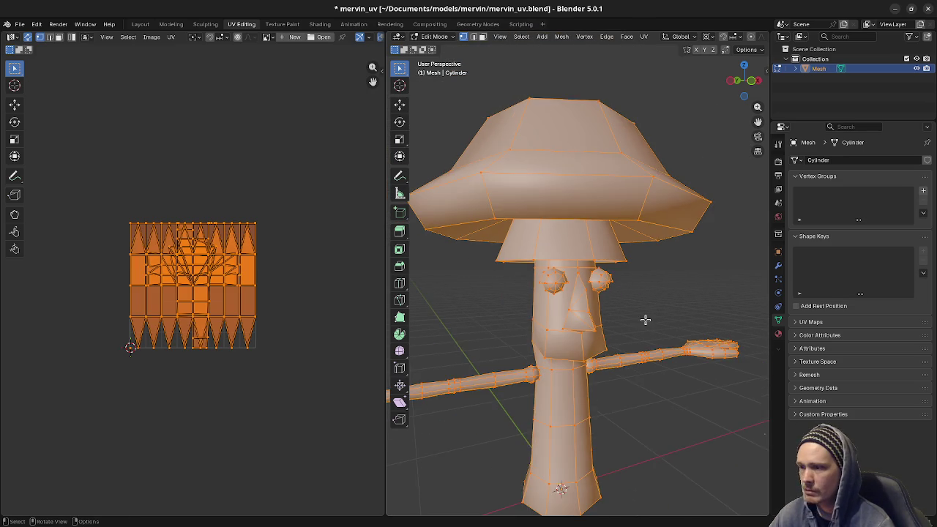
mouse_move(644, 320)
middle_mouse_down()
mouse_move(631, 363)
mouse_move(643, 359)
mouse_move(628, 366)
mouse_move(581, 345)
middle_mouse_up()
key("alt+a")
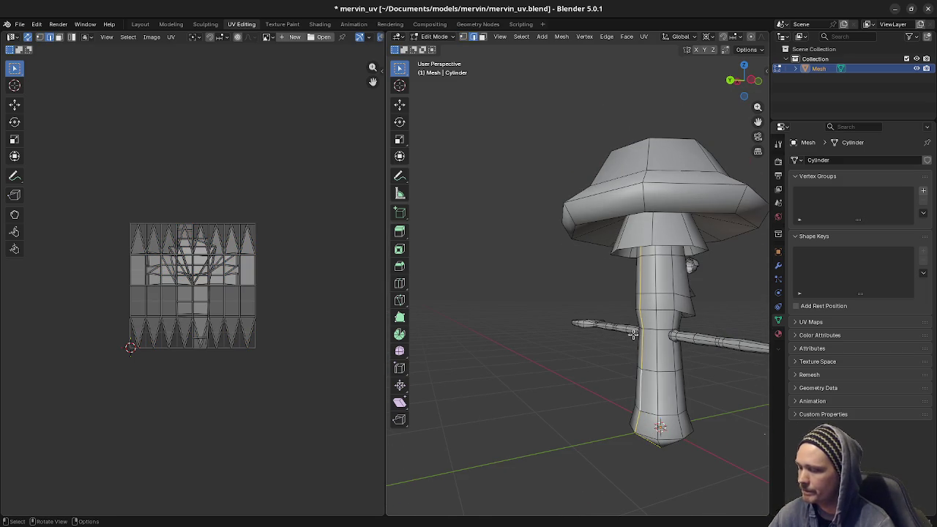
- Mark the stem's vertical edge loop as a UV seam and orbit to check it
key("g")
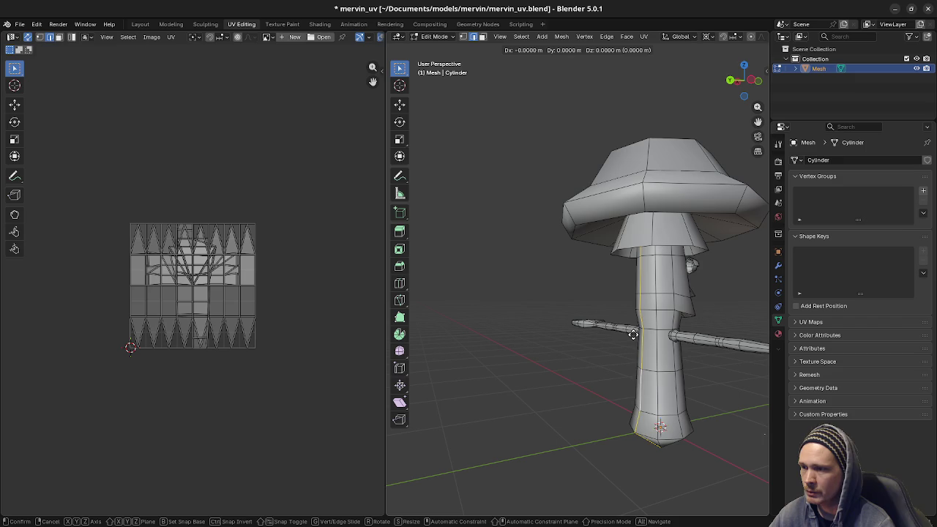
key("Escape")
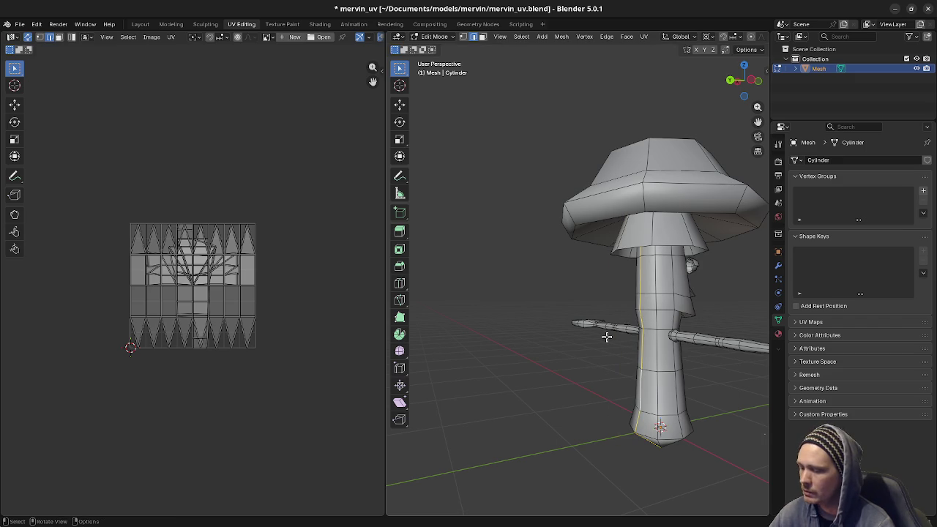
key("u")
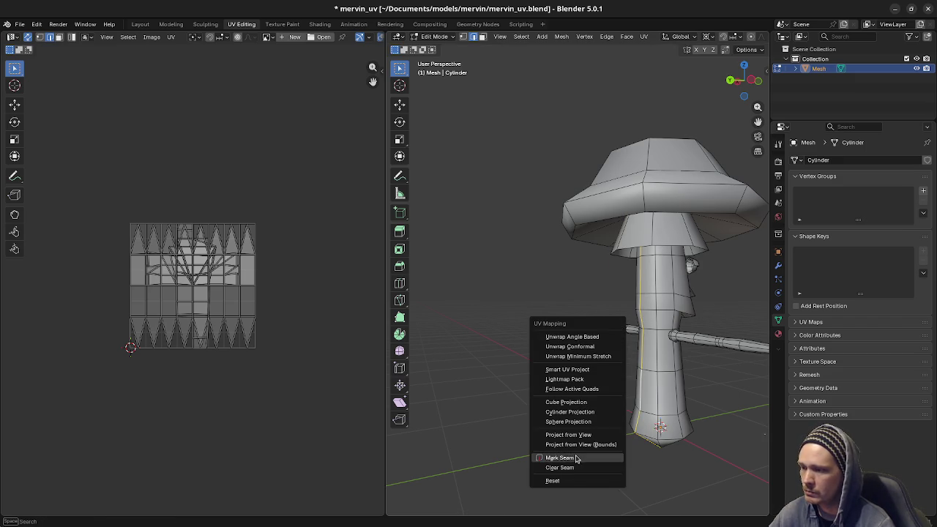
left_click(576, 458)
mouse_move(649, 413)
middle_mouse_down()
mouse_move(586, 369)
mouse_move(592, 352)
mouse_move(672, 384)
middle_mouse_up()
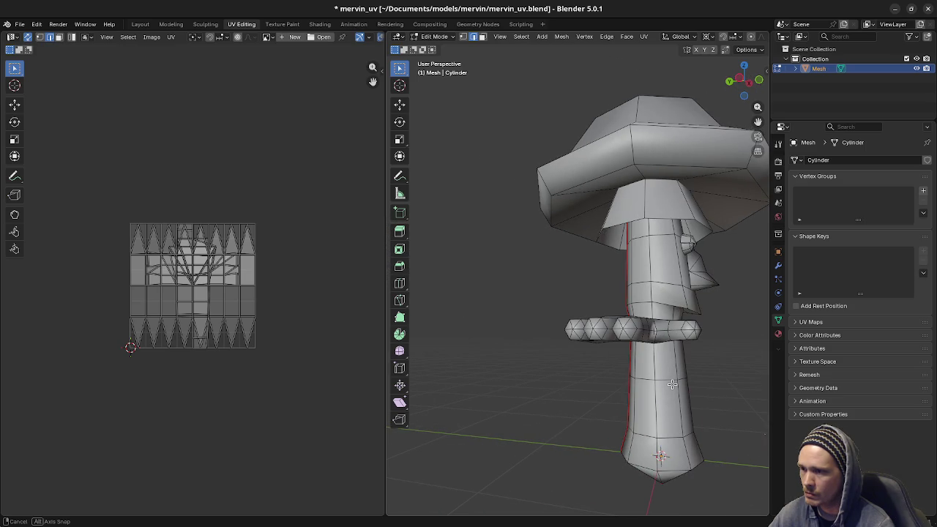
middle_click_drag(672, 385, 596, 375)
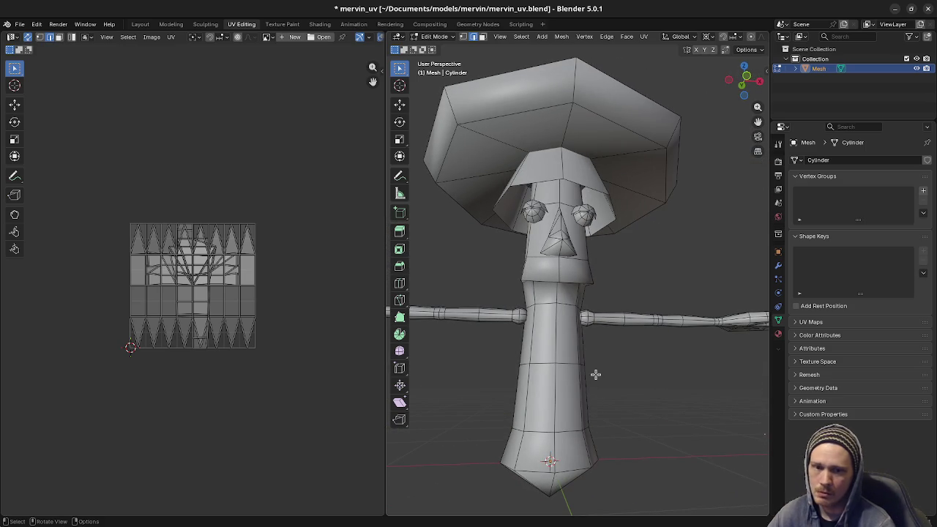
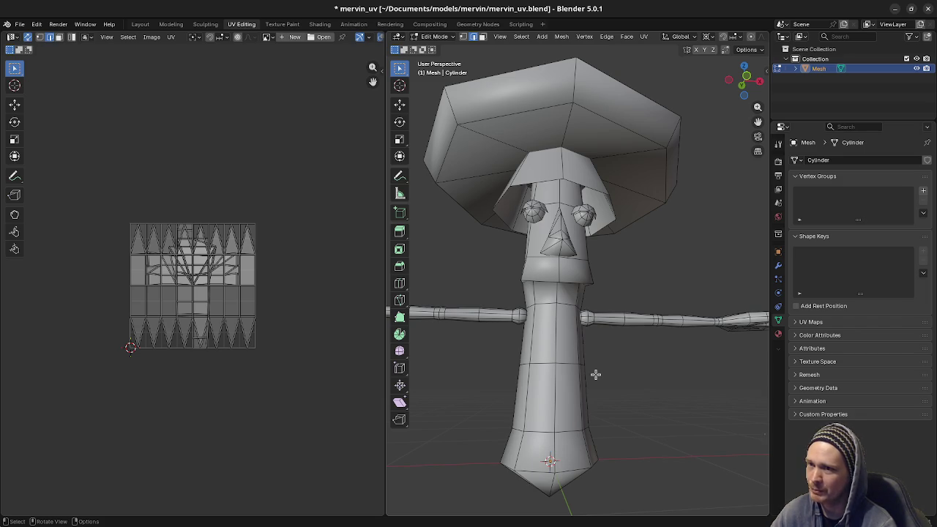
- Select the edge loop around the neck and inspect it from several angles
scroll(596, 376, "up", 3)
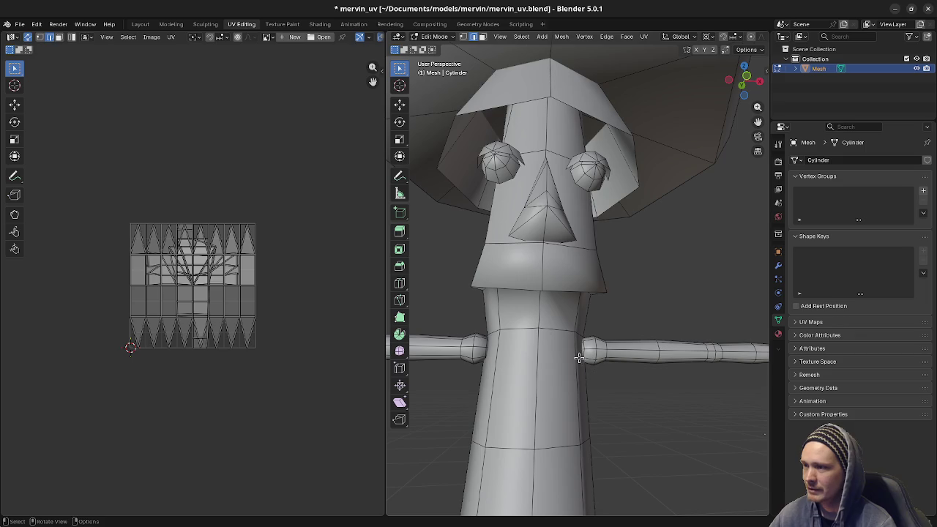
mouse_move(579, 356)
middle_mouse_down()
mouse_move(619, 316)
mouse_move(565, 272)
middle_mouse_up()
left_click(565, 273, "alt")
mouse_move(569, 320)
middle_mouse_down()
mouse_move(499, 316)
mouse_move(609, 344)
middle_mouse_up()
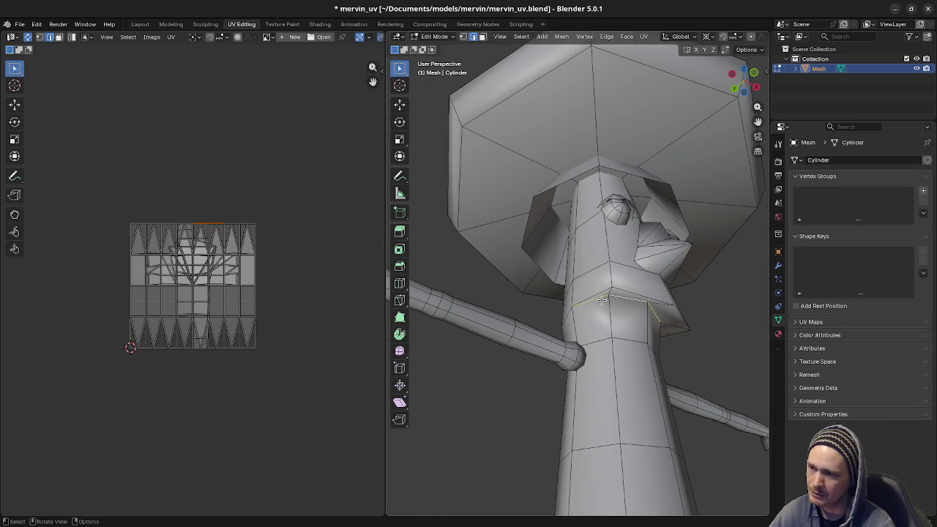
mouse_move(639, 329)
middle_mouse_down()
mouse_move(571, 317)
mouse_move(478, 345)
mouse_move(577, 353)
mouse_move(544, 330)
mouse_move(614, 310)
mouse_move(679, 317)
mouse_move(591, 300)
mouse_move(578, 322)
mouse_move(547, 333)
middle_mouse_up()
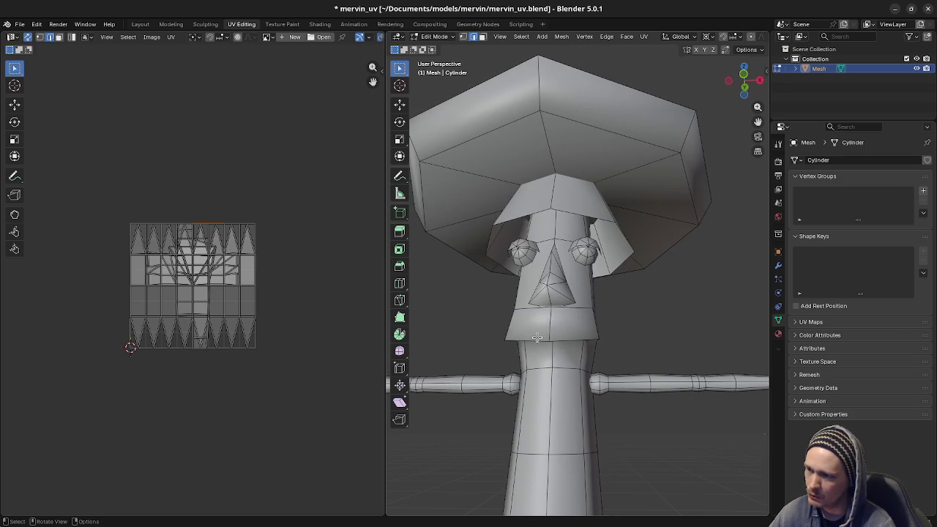
middle_click_drag(541, 355, 561, 300)
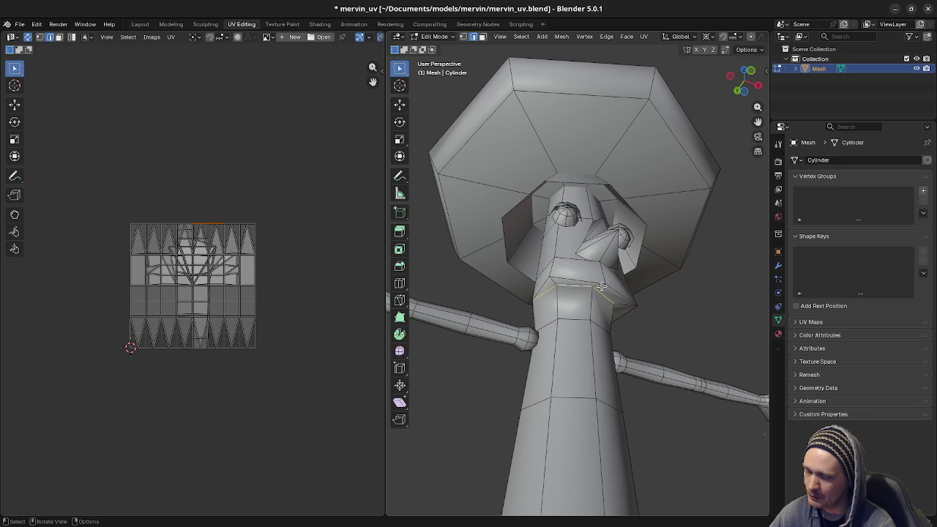
mouse_move(609, 326)
middle_mouse_down()
mouse_move(664, 349)
mouse_move(613, 330)
mouse_move(571, 351)
mouse_move(636, 324)
mouse_move(565, 337)
mouse_move(649, 339)
mouse_move(700, 361)
mouse_move(649, 334)
middle_mouse_up()
- Reselect the collar edge loop below the head, dismissing the accidental merge menu
key("m")
left_click(699, 362)
key("a")
key("alt+a")
left_click(590, 279, "alt")
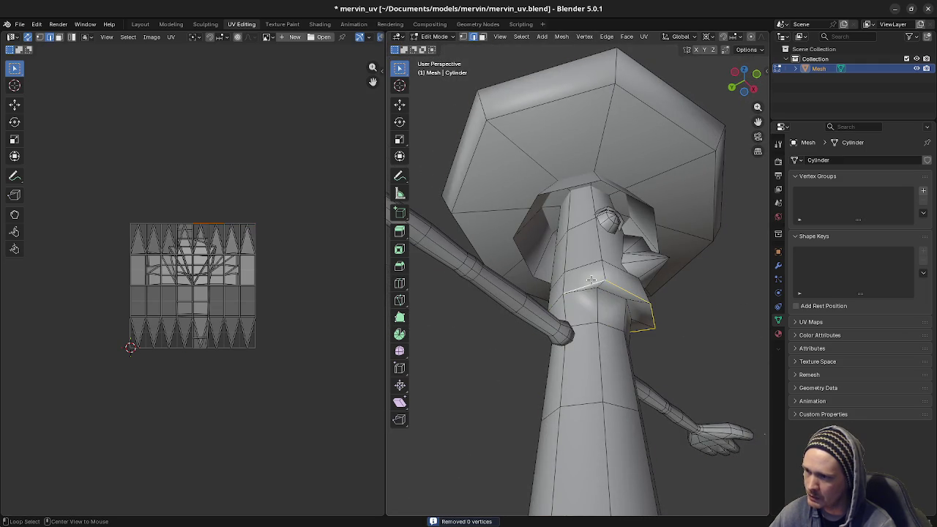
key("m")
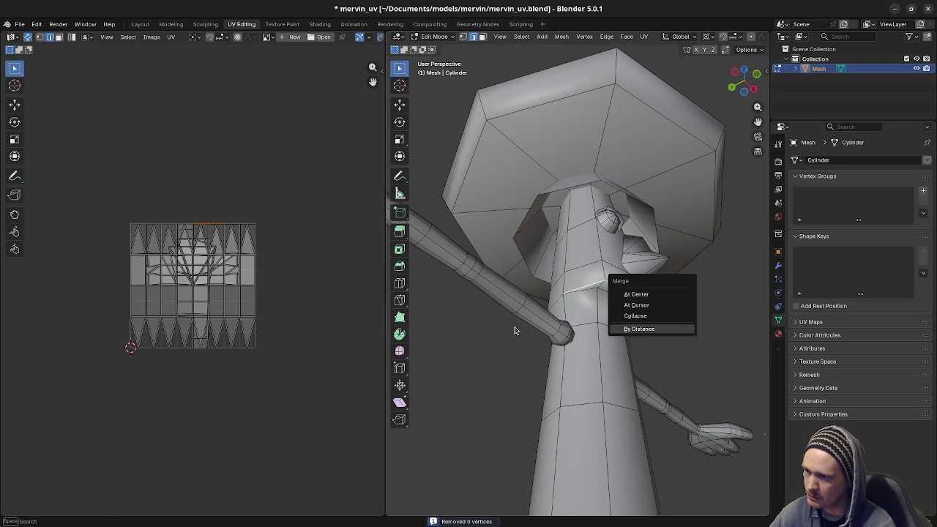
key("alt+a")
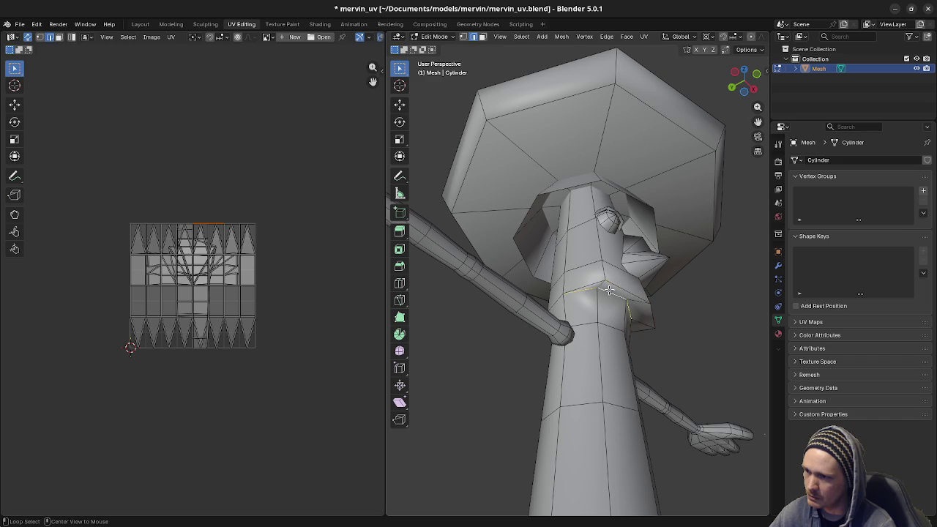
- Mark the selected collar loop as a UV seam
mouse_move(609, 290)
middle_mouse_down()
mouse_move(674, 342)
mouse_move(610, 334)
mouse_move(560, 362)
middle_mouse_up()
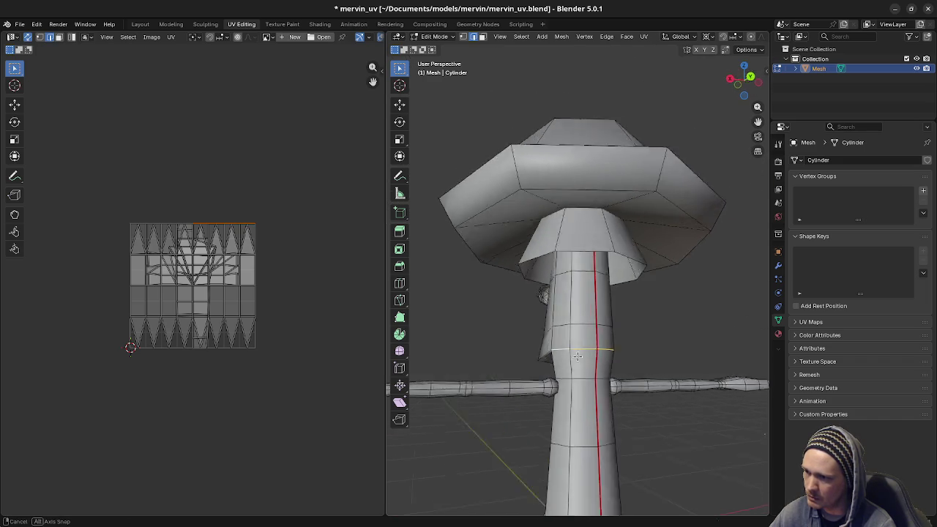
key("m")
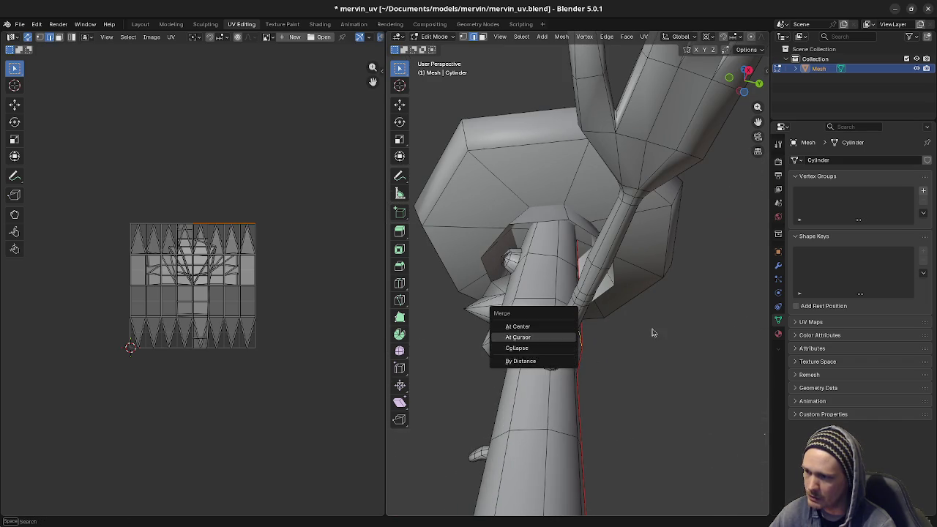
key("Escape")
key("u")
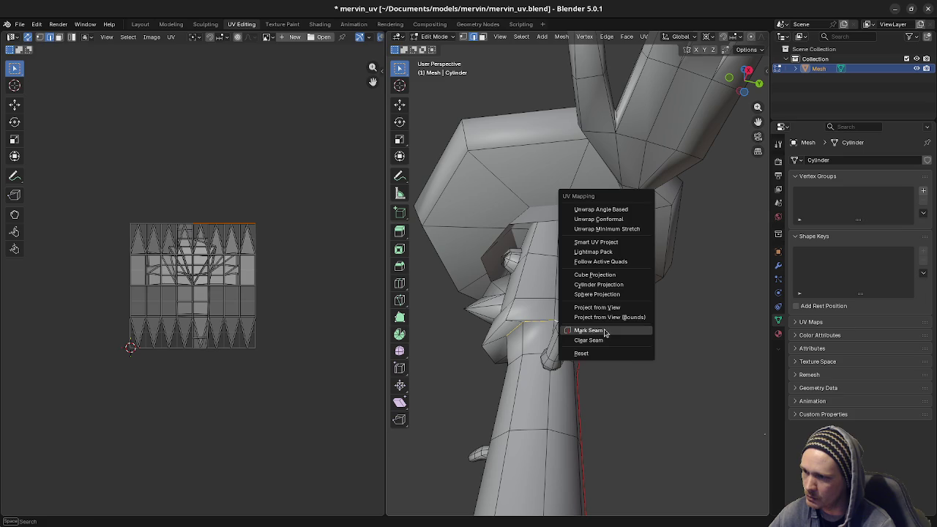
left_click(636, 333)
- Clear the selection and select the edge loop at the top of the neck
key("a")
key("alt+a")
middle_click_drag(590, 350, 602, 330)
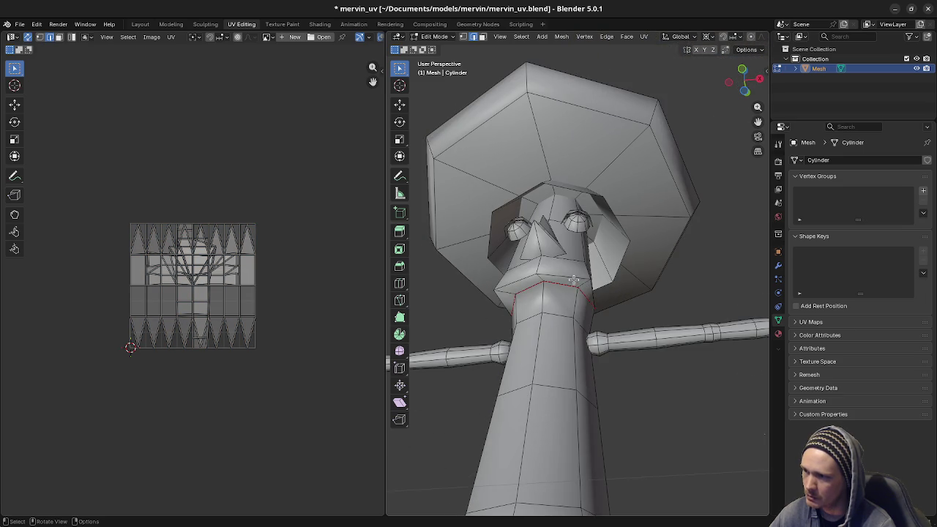
left_click(573, 279, "alt")
- Mark the neck-top loop as a seam, then deselect and orbit around the neck
key("u")
left_click(604, 288)
key("alt+a")
mouse_move(600, 310)
middle_mouse_down()
mouse_move(518, 345)
mouse_move(447, 351)
mouse_move(599, 297)
mouse_move(536, 293)
middle_mouse_up()
mouse_move(636, 307)
middle_mouse_down()
mouse_move(643, 279)
mouse_move(565, 220)
mouse_move(555, 291)
mouse_move(571, 278)
middle_mouse_up()
- In X-ray vertex mode, select the whole linked hat piece and hide it
key("alt+z")
key("1")
scroll(636, 213, "up", 2)
mouse_move(636, 213)
middle_mouse_down()
mouse_move(571, 324)
mouse_move(579, 334)
mouse_move(594, 312)
middle_mouse_up()
left_click(607, 310)
scroll(606, 310, "down", 3)
key("a")
key("ctrl+z")
key("ctrl+l")
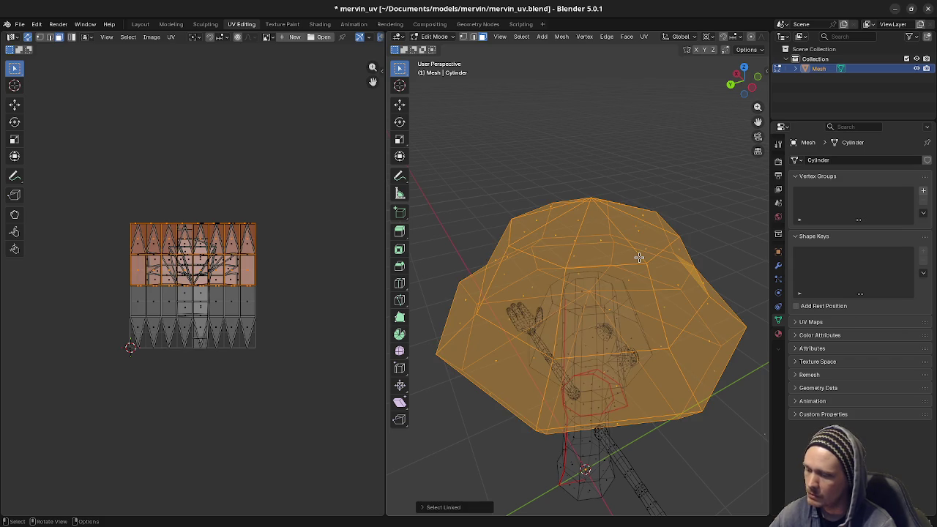
key("h")
- Return to solid shading and view the character from the front
mouse_move(601, 425)
middle_mouse_down()
mouse_move(634, 393)
mouse_move(631, 383)
middle_mouse_up()
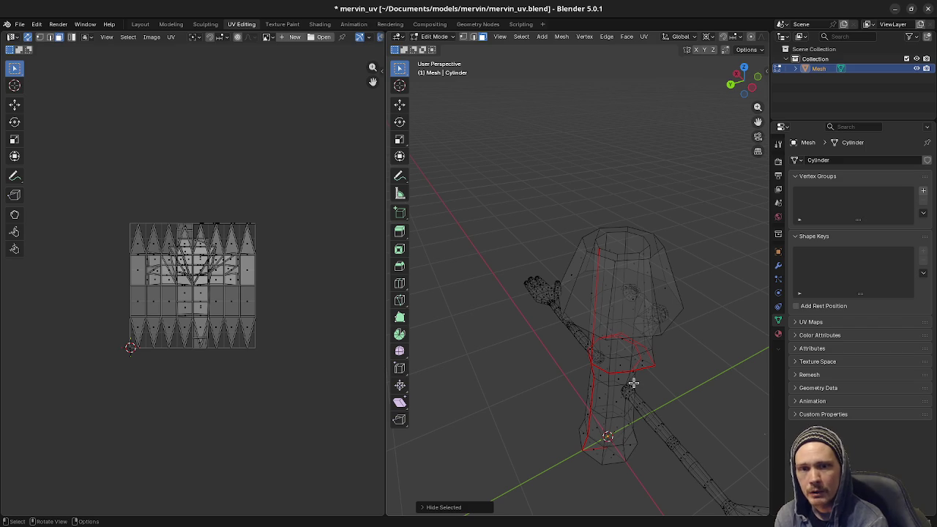
middle_click_drag(636, 363, 568, 388)
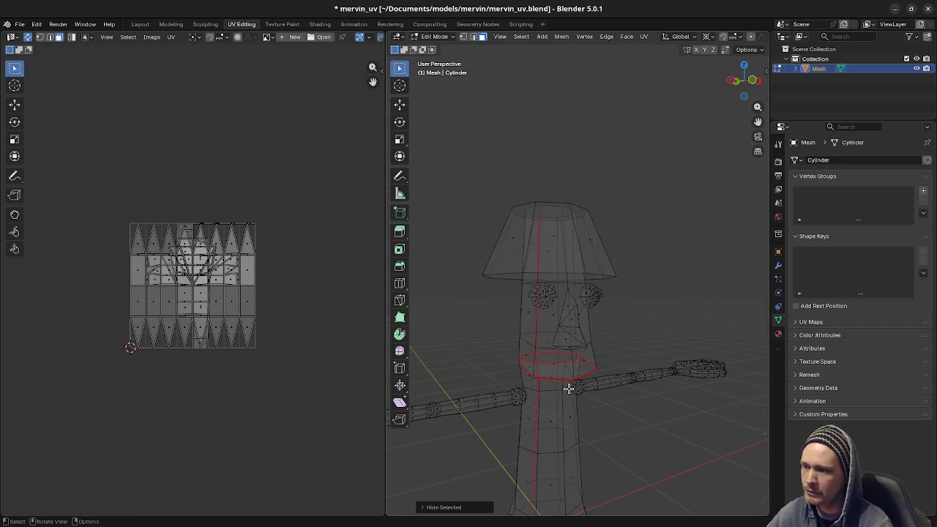
key("shift+z")
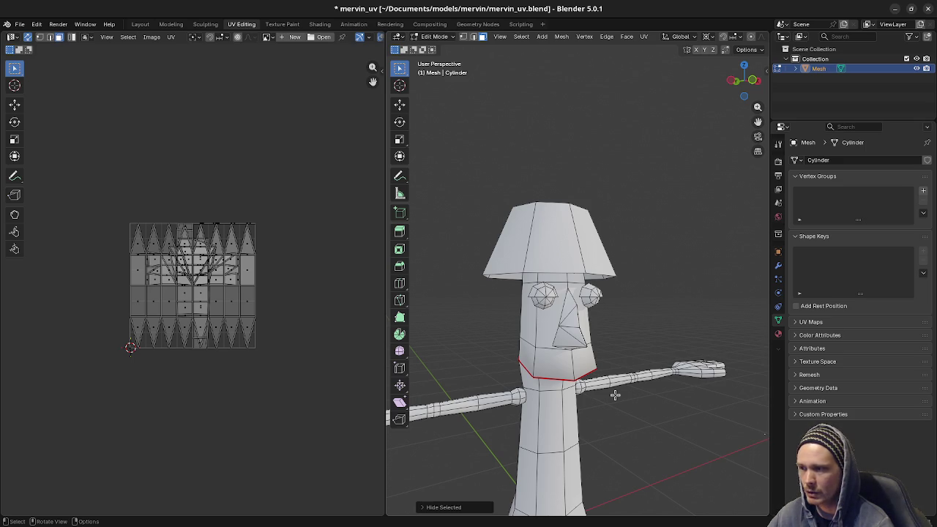
middle_click_drag(586, 250, 599, 266)
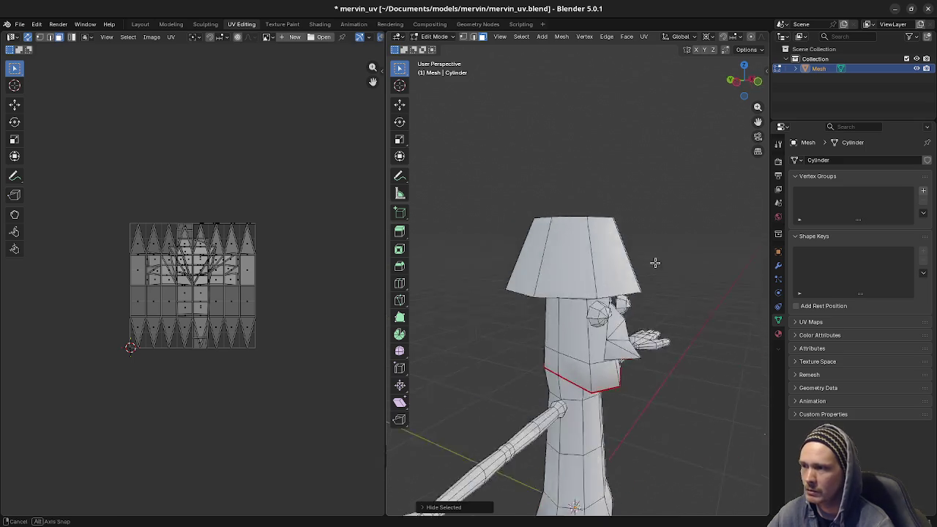
- Mark a vertical edge on the tapered head cap as a seam
left_click(599, 266)
key("2")
left_click(600, 265)
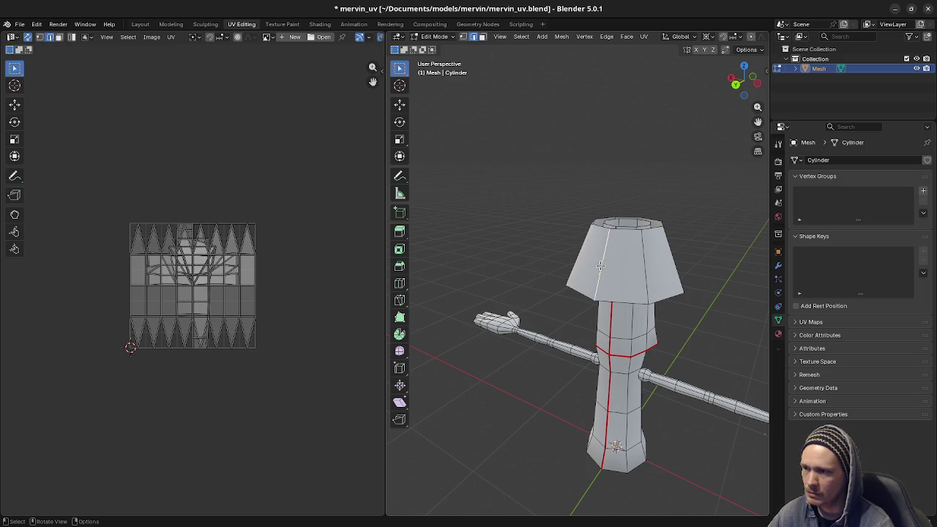
key("u")
left_click(604, 273)
- Mark the edges of the nose as seams
mouse_move(644, 379)
middle_mouse_down()
mouse_move(602, 313)
mouse_move(498, 288)
mouse_move(529, 283)
mouse_move(536, 332)
mouse_move(503, 315)
middle_mouse_up()
scroll(527, 301, "up", 2)
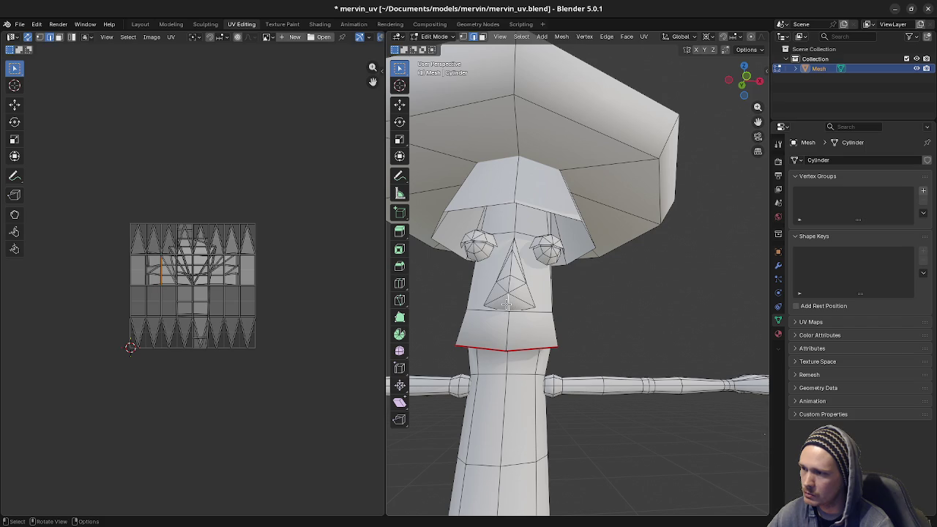
mouse_move(510, 308)
middle_mouse_down()
mouse_move(526, 320)
mouse_move(515, 327)
middle_mouse_up()
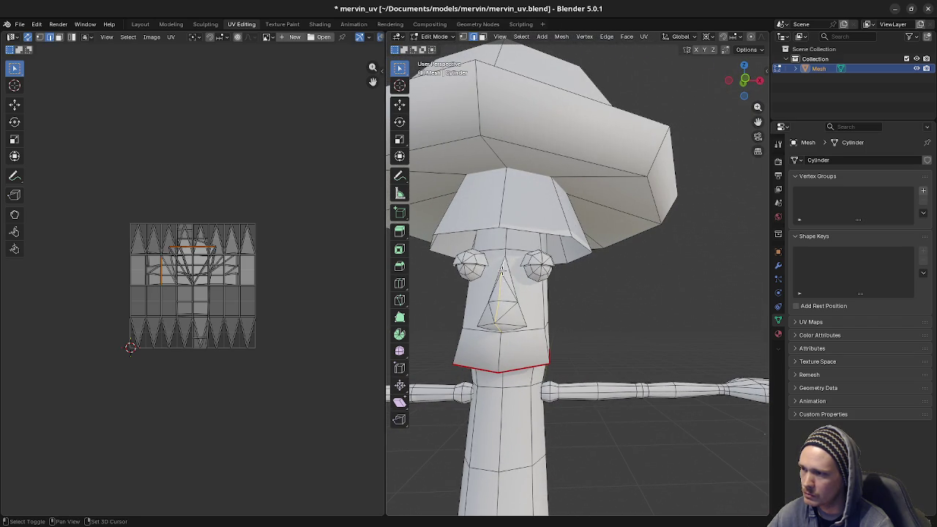
middle_click_drag(502, 271, 544, 301)
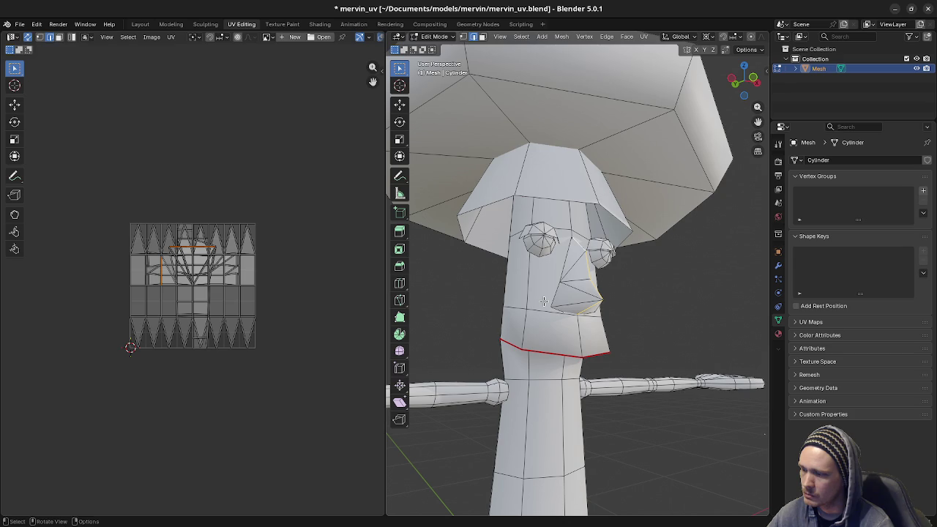
key("m")
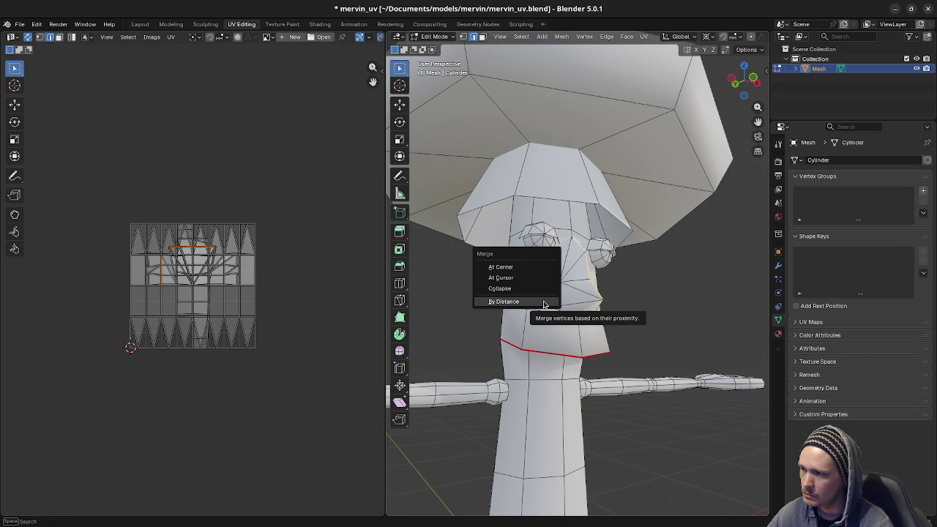
key("u")
left_click(620, 303)
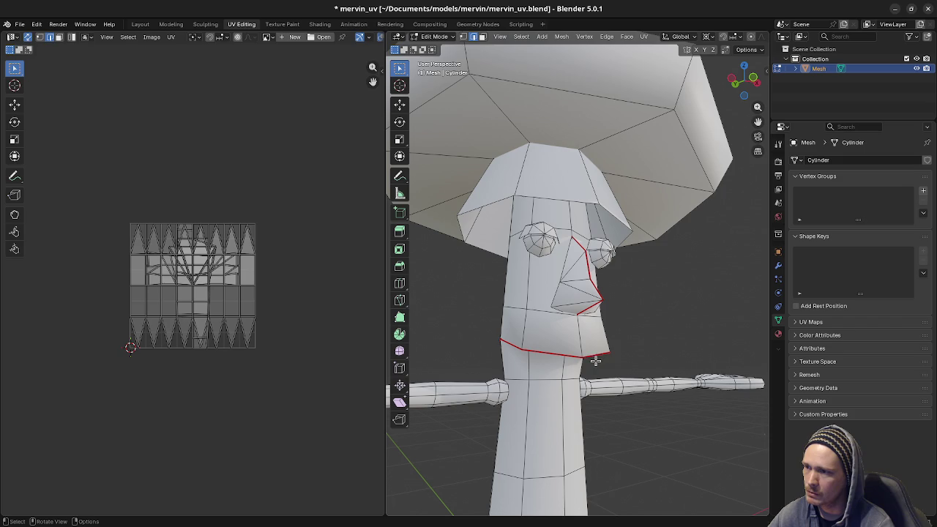
- Inspect the head from several angles, then select the edge loop around the hat brim
mouse_move(587, 375)
middle_mouse_down()
mouse_move(572, 345)
mouse_move(634, 390)
mouse_move(647, 388)
mouse_move(580, 389)
middle_mouse_up()
scroll(648, 388, "up", 2)
scroll(625, 373, "up", 3)
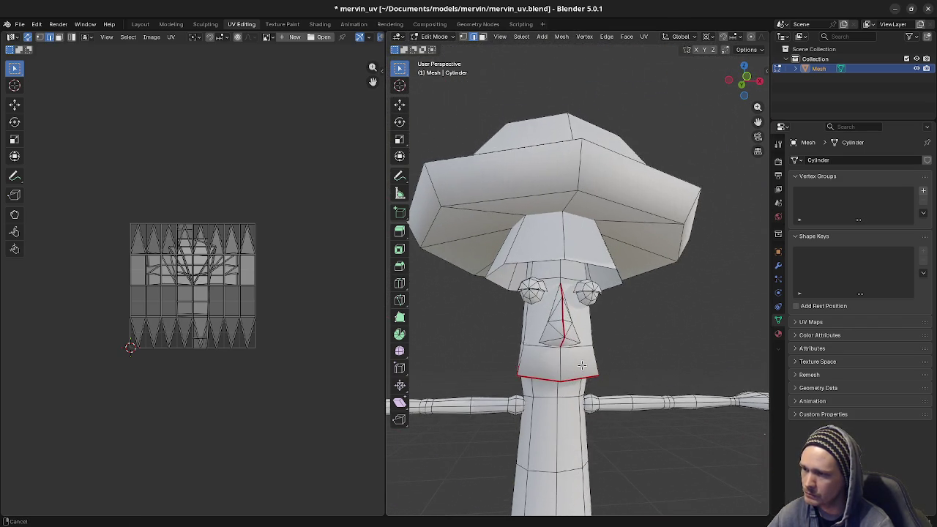
scroll(558, 357, "up", 2)
mouse_move(558, 357)
middle_mouse_down()
mouse_move(579, 331)
mouse_move(498, 389)
middle_mouse_up()
scroll(498, 390, "down", 4)
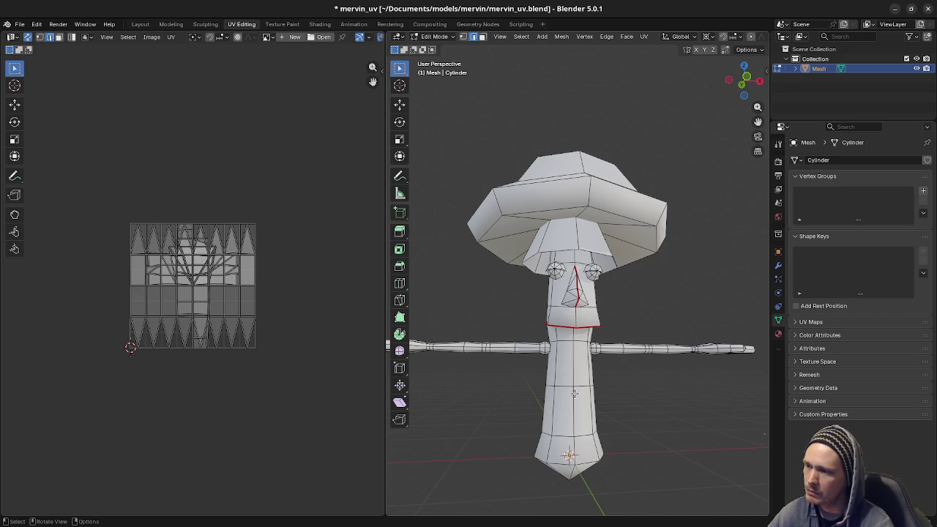
scroll(574, 393, "up", 2)
middle_click_drag(604, 347, 554, 292)
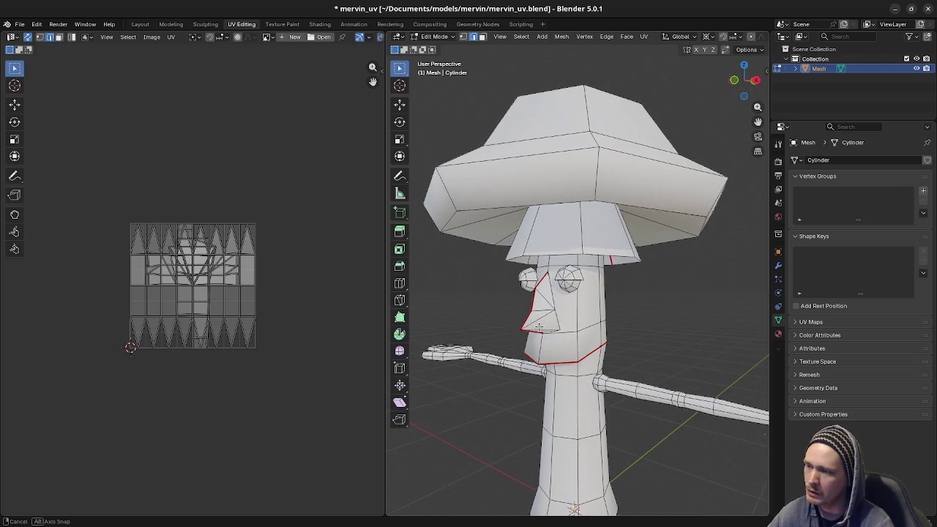
middle_click_drag(562, 336, 613, 331)
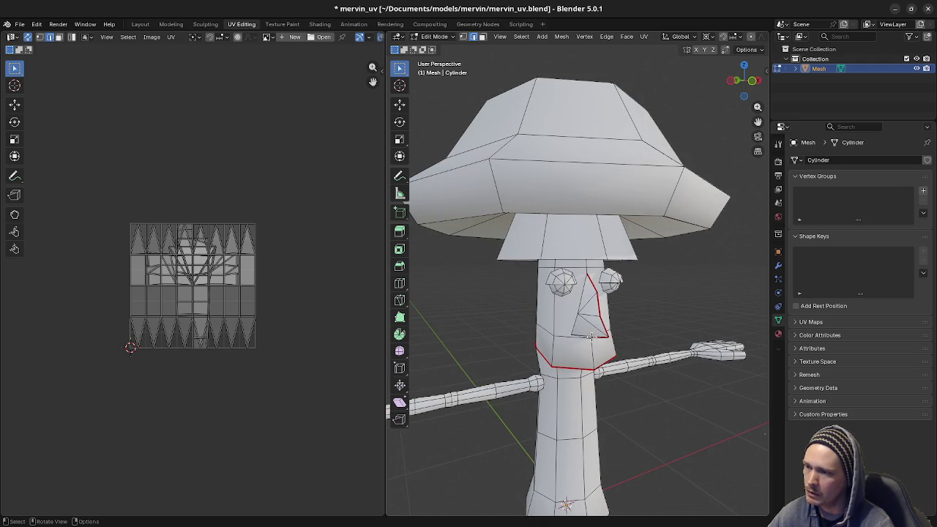
scroll(597, 316, "up", 1)
scroll(581, 351, "up", 1)
scroll(580, 355, "up", 1)
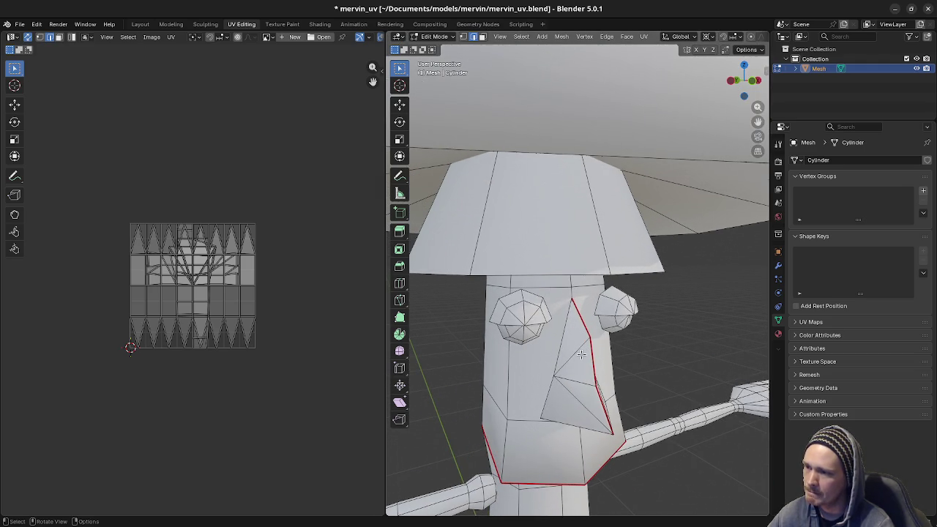
mouse_move(536, 306)
middle_mouse_down()
mouse_move(620, 335)
mouse_move(587, 289)
middle_mouse_up()
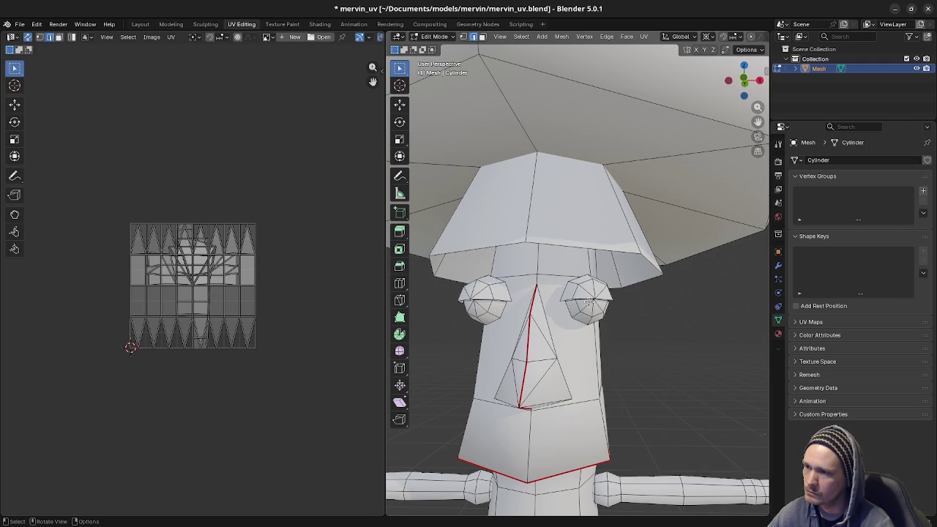
mouse_move(590, 300)
middle_mouse_down()
mouse_move(659, 308)
mouse_move(632, 178)
middle_mouse_up()
left_click(632, 175, "alt")
- Mark the hat brim loop and the cap's top loop as seams
key("u")
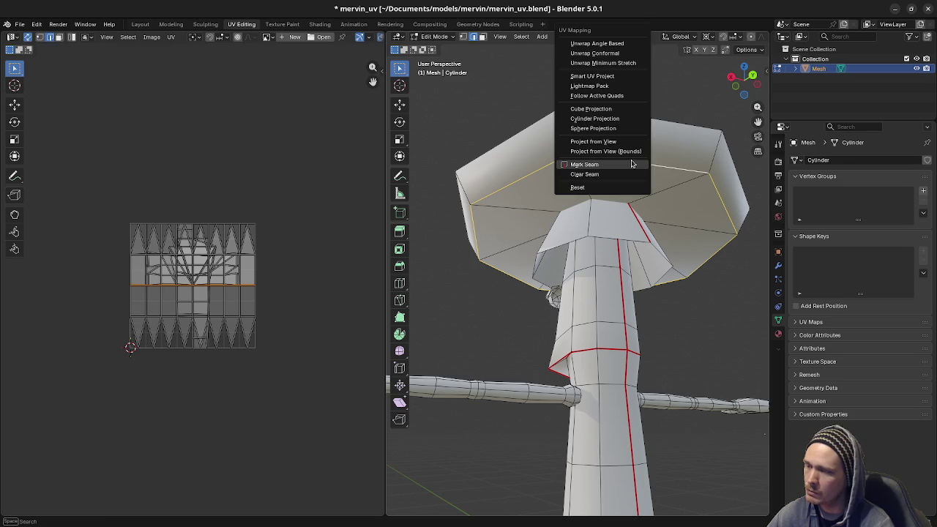
left_click(632, 164)
mouse_move(633, 164)
middle_mouse_down()
mouse_move(628, 212)
mouse_move(689, 299)
mouse_move(705, 293)
mouse_move(524, 328)
mouse_move(517, 268)
middle_mouse_up()
left_click(525, 328, "alt")
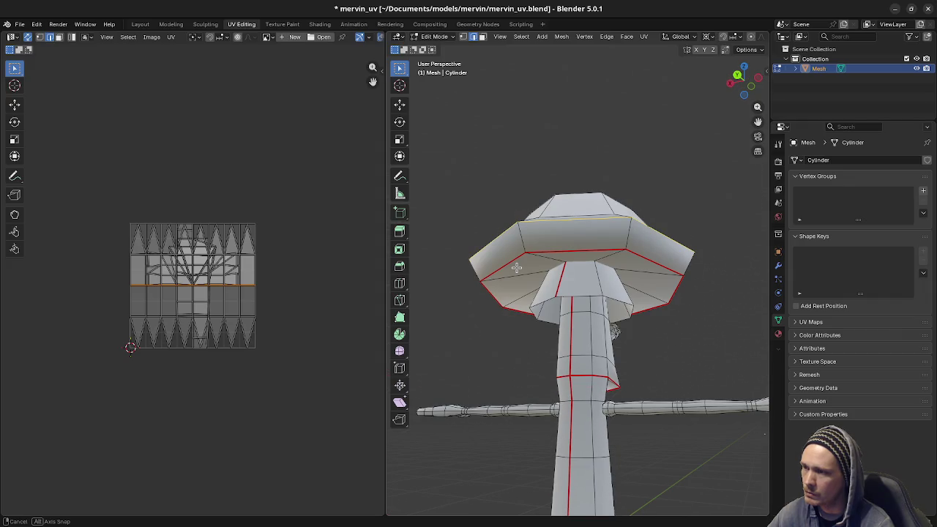
mouse_move(518, 288)
middle_mouse_down()
mouse_move(547, 319)
mouse_move(584, 313)
mouse_move(513, 288)
middle_mouse_up()
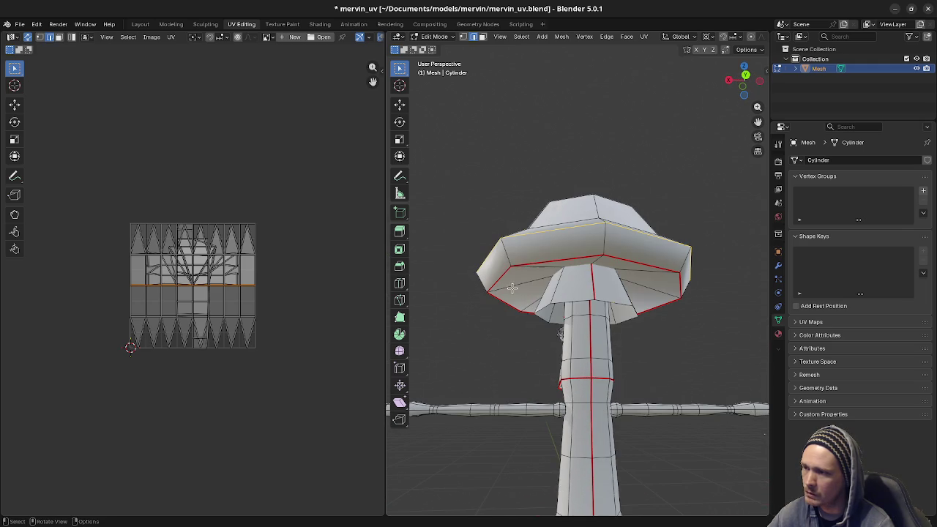
right_click(556, 234)
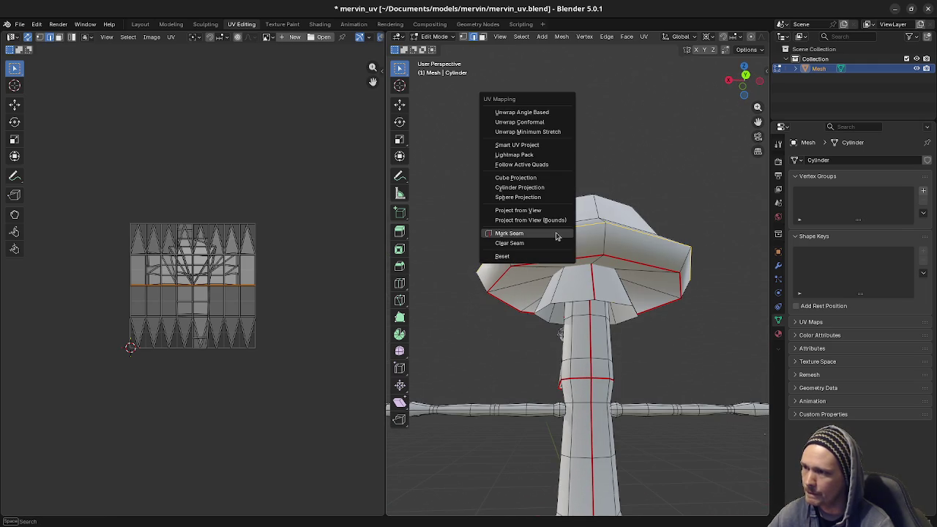
left_click(555, 234)
key("a")
key("alt+a")
- Mark another brim edge loop as a seam and check the cap from below
mouse_move(555, 235)
middle_mouse_down()
mouse_move(581, 279)
mouse_move(512, 272)
mouse_move(439, 289)
mouse_move(533, 306)
middle_mouse_up()
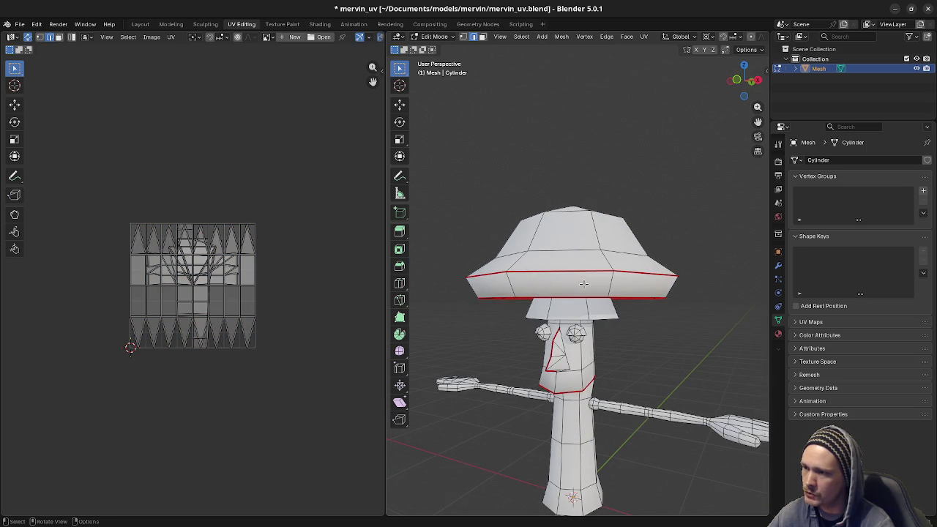
middle_click_drag(643, 298, 635, 296)
mouse_move(546, 286)
middle_mouse_down()
mouse_move(599, 254)
mouse_move(633, 347)
middle_mouse_up()
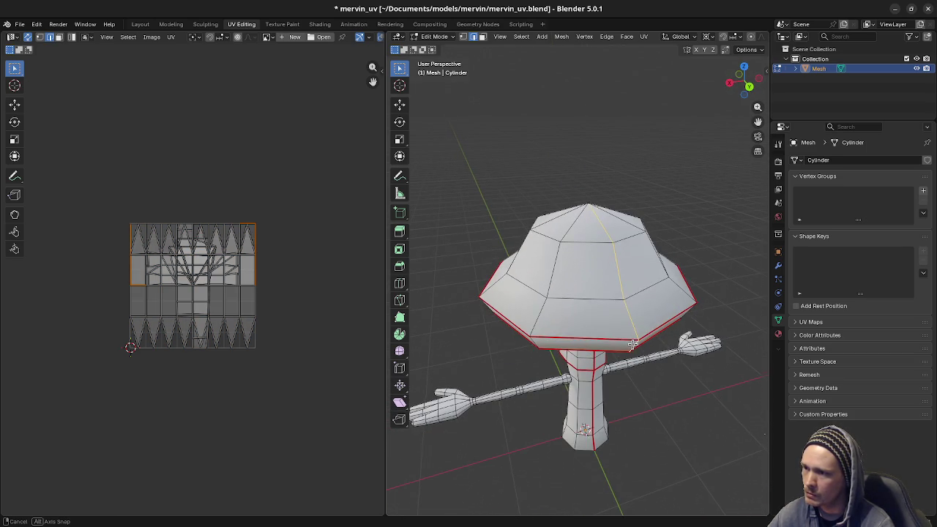
key("m")
right_click(592, 344)
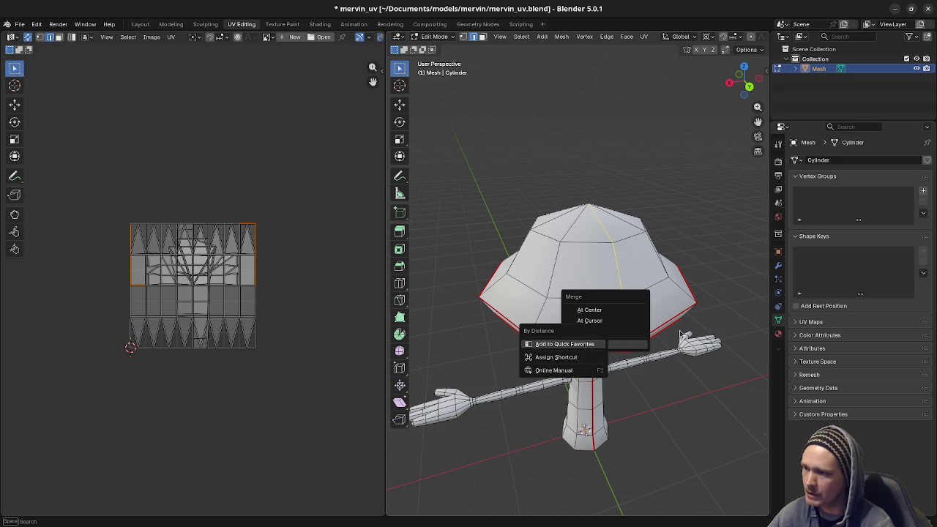
key("Escape")
key("Escape")
key("u")
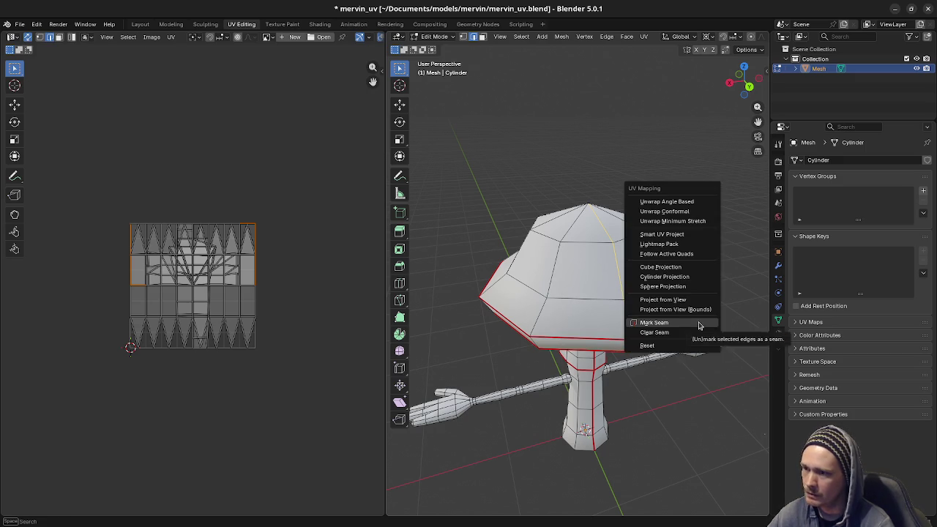
left_click(699, 326)
key("a")
key("alt+a")
mouse_move(652, 369)
middle_mouse_down()
mouse_move(579, 341)
mouse_move(590, 344)
middle_mouse_up()
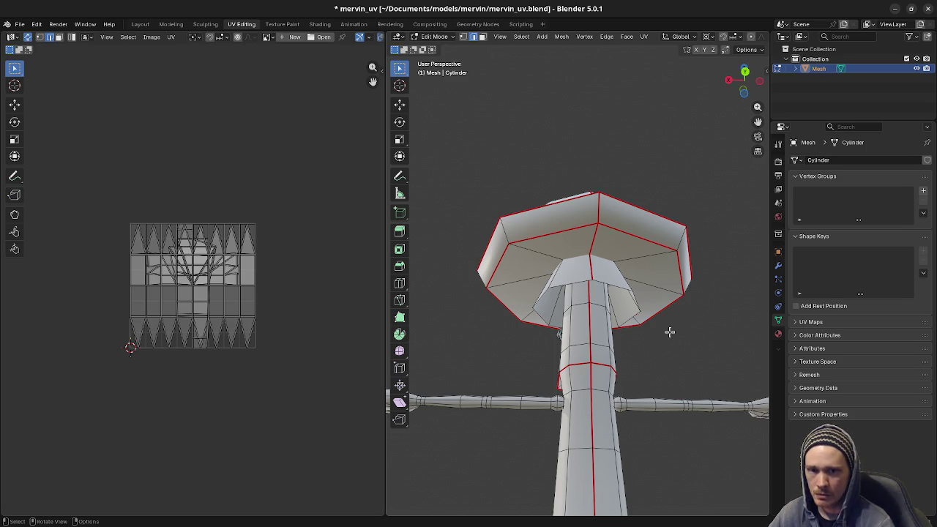
mouse_move(643, 340)
middle_mouse_down()
mouse_move(681, 354)
mouse_move(508, 380)
mouse_move(573, 327)
mouse_move(575, 280)
middle_mouse_up()
- Mark the edge loop along the arm as a seam
mouse_move(596, 341)
middle_mouse_down()
mouse_move(606, 368)
mouse_move(621, 370)
mouse_move(575, 327)
mouse_move(684, 336)
middle_mouse_up()
scroll(682, 330, "up", 1)
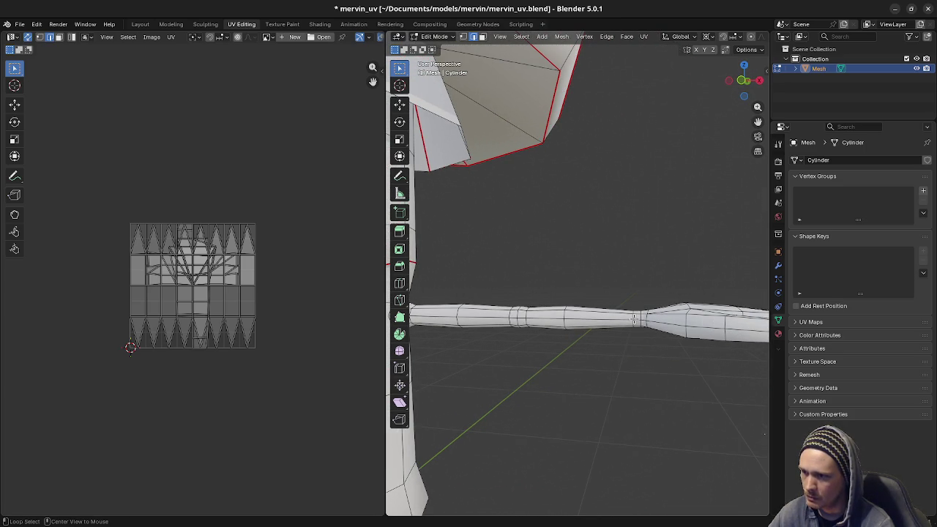
mouse_move(634, 319)
middle_mouse_down()
mouse_move(661, 359)
mouse_move(627, 347)
mouse_move(631, 325)
middle_mouse_up()
left_click(631, 325, "alt")
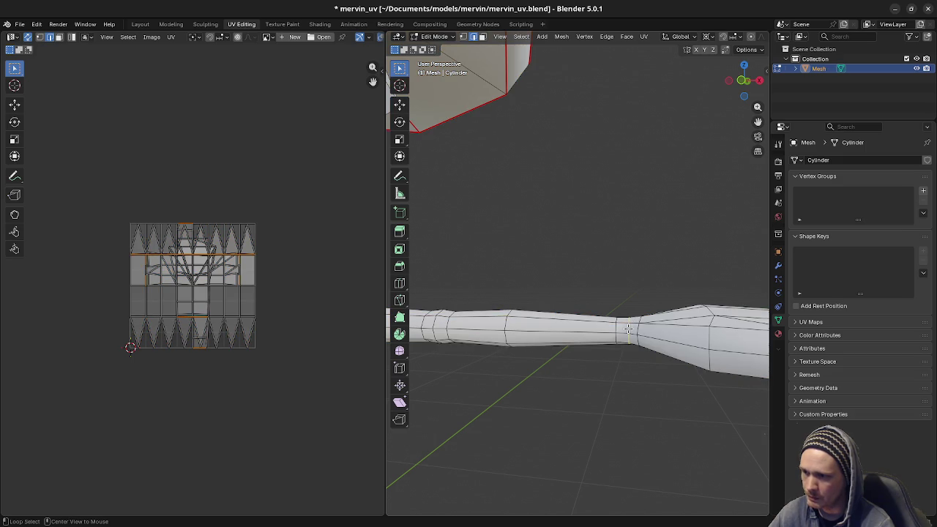
right_click(628, 330)
left_click(628, 330)
left_click(610, 360)
- Mark the long arm loop and the wrist edges as seams
mouse_move(611, 360)
middle_mouse_down()
mouse_move(578, 384)
mouse_move(625, 379)
mouse_move(594, 360)
mouse_move(615, 364)
mouse_move(596, 374)
mouse_move(583, 326)
mouse_move(538, 279)
middle_mouse_up()
left_click(538, 279, "alt")
right_click(539, 279)
left_click(540, 278)
left_click(598, 300)
mouse_move(598, 300)
middle_mouse_down()
mouse_move(502, 359)
mouse_move(656, 344)
mouse_move(613, 346)
mouse_move(578, 331)
mouse_move(594, 334)
mouse_move(647, 300)
middle_mouse_up()
mouse_move(533, 325)
middle_mouse_down()
mouse_move(529, 274)
mouse_move(537, 276)
mouse_move(542, 341)
mouse_move(527, 374)
mouse_move(549, 268)
middle_mouse_up()
right_click(564, 233)
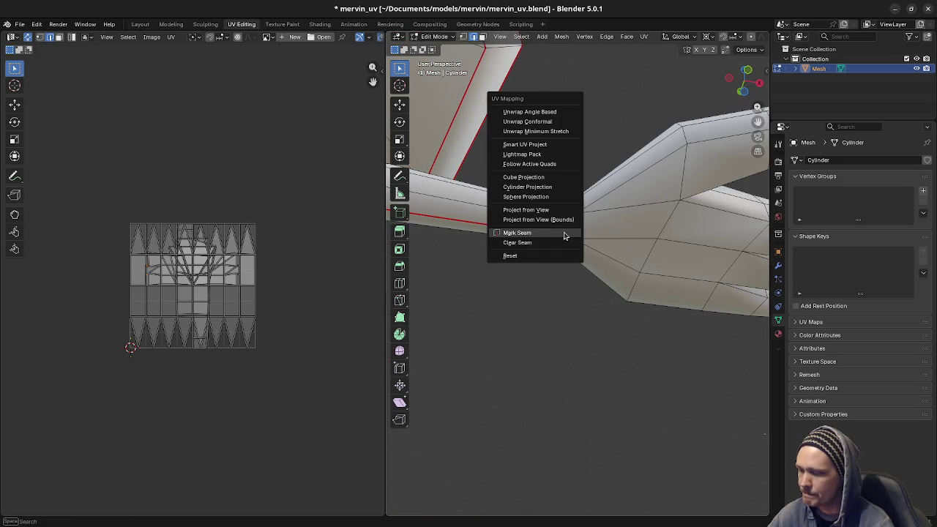
left_click(549, 244)
- Orbit and zoom around the character to inspect the arm seams
mouse_move(642, 293)
middle_mouse_down()
mouse_move(565, 299)
mouse_move(549, 312)
mouse_move(546, 280)
middle_mouse_up()
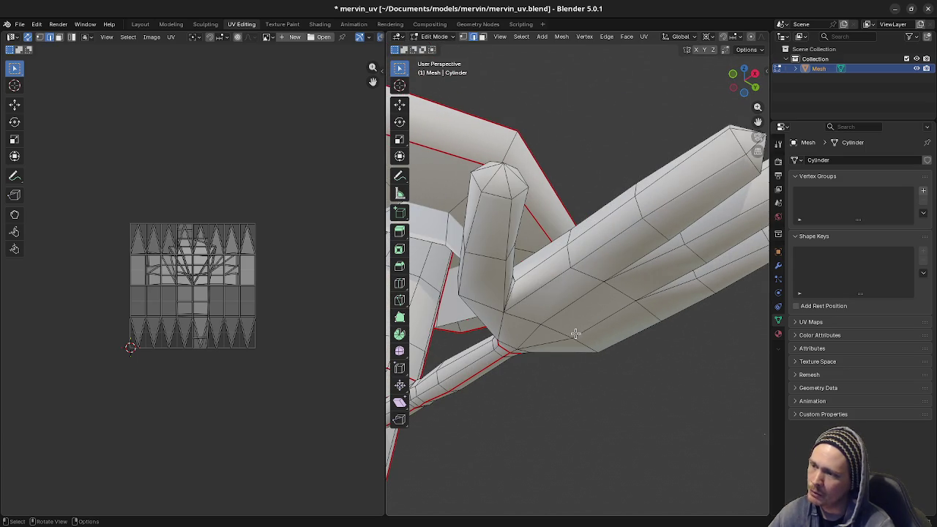
scroll(551, 330, "down", 5)
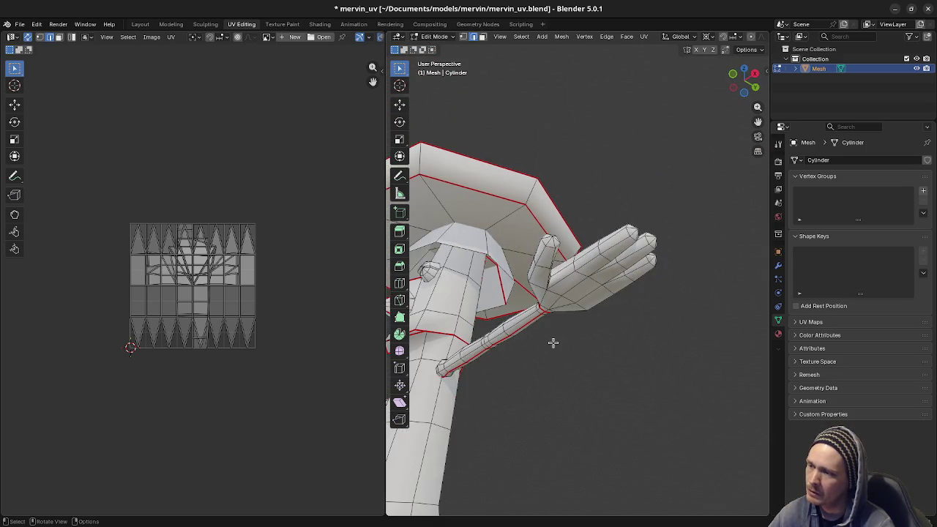
scroll(541, 335, "down", 3)
mouse_move(527, 330)
middle_mouse_down()
mouse_move(647, 393)
mouse_move(573, 373)
middle_mouse_up()
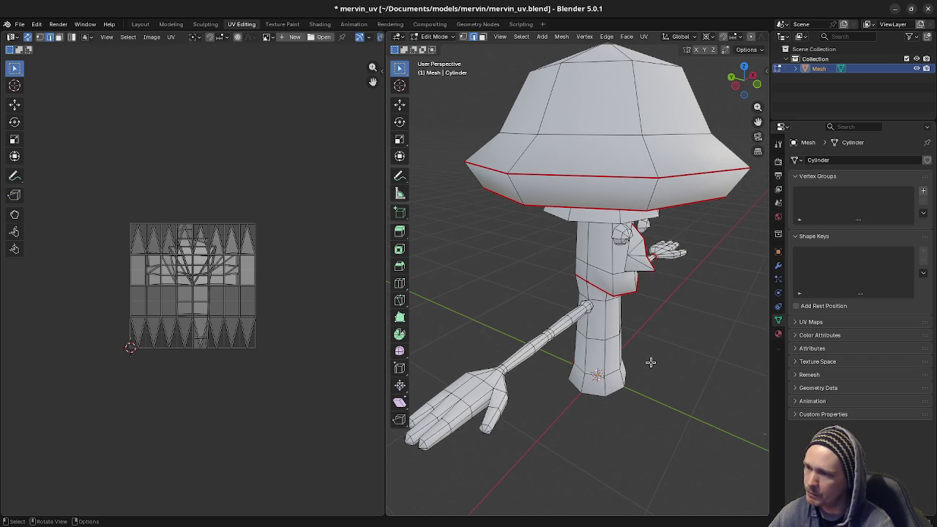
mouse_move(651, 361)
middle_mouse_down()
mouse_move(680, 372)
mouse_move(586, 324)
mouse_move(613, 330)
mouse_move(612, 366)
middle_mouse_up()
key("KP_7")
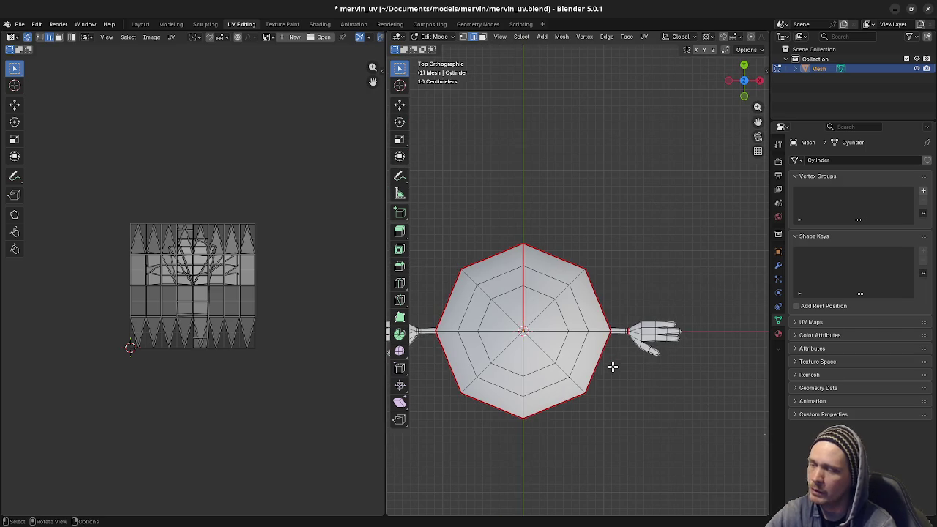
middle_click_drag(617, 432, 615, 329)
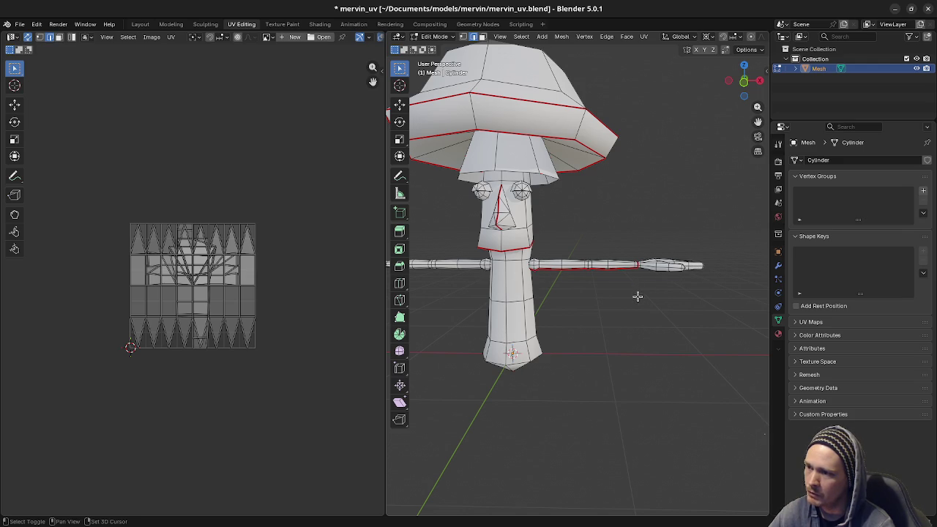
scroll(628, 322, "up", 2)
mouse_move(625, 325)
middle_mouse_down()
mouse_move(632, 330)
mouse_move(617, 341)
mouse_move(551, 282)
mouse_move(617, 342)
mouse_move(569, 293)
mouse_move(593, 337)
mouse_move(581, 328)
mouse_move(558, 341)
mouse_move(617, 363)
mouse_move(590, 347)
mouse_move(598, 350)
middle_mouse_up()
scroll(559, 341, "up", 3)
scroll(620, 363, "down", 3)
scroll(585, 358, "up", 3)
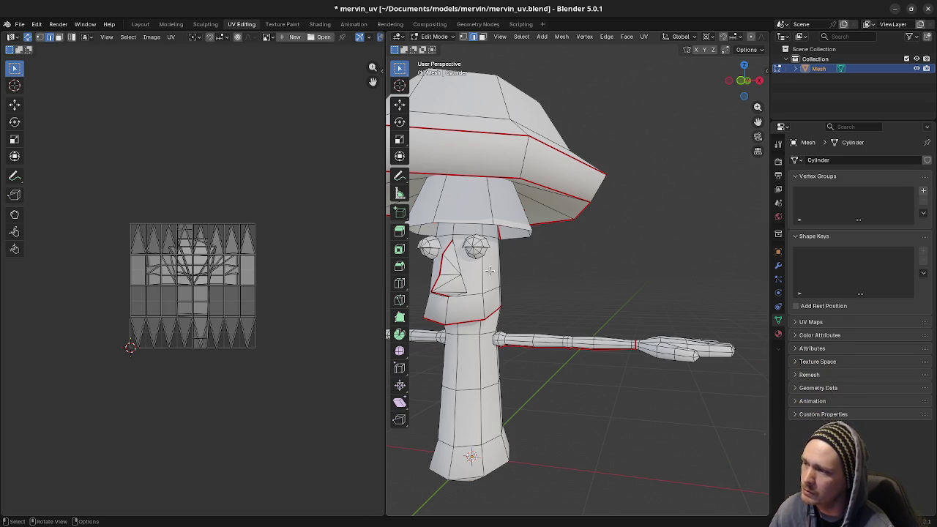
middle_click_drag(515, 349, 544, 341)
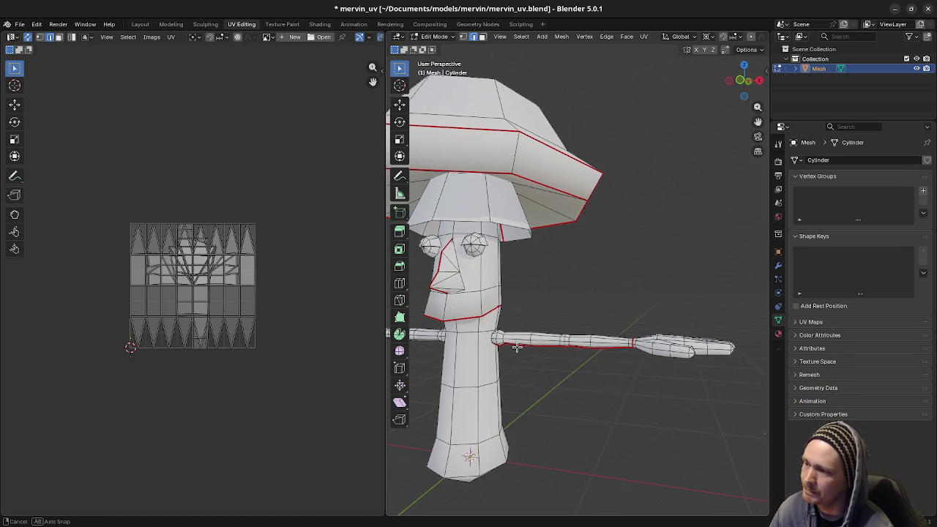
mouse_move(585, 368)
middle_mouse_down()
mouse_move(597, 345)
mouse_move(621, 370)
mouse_move(594, 312)
middle_mouse_up()
scroll(621, 373, "up", 5)
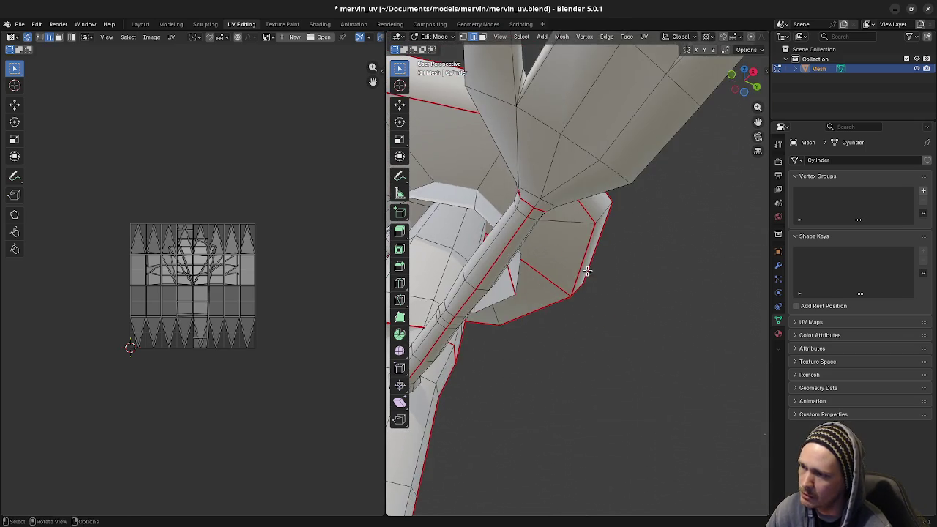
mouse_move(549, 333)
middle_mouse_down()
mouse_move(585, 388)
mouse_move(554, 387)
mouse_move(549, 341)
middle_mouse_up()
- Select the arm geometry linked to its underside edge and clear its seams
left_click(548, 346, "alt")
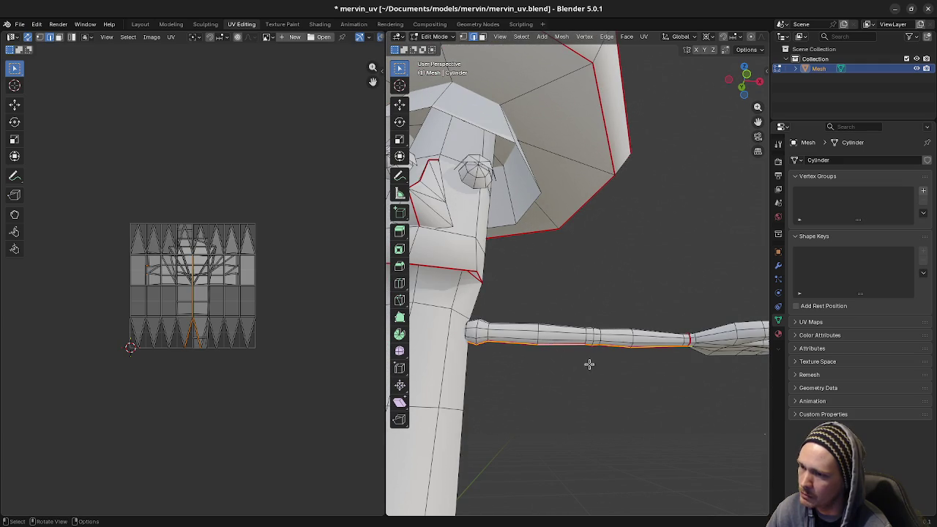
key("l")
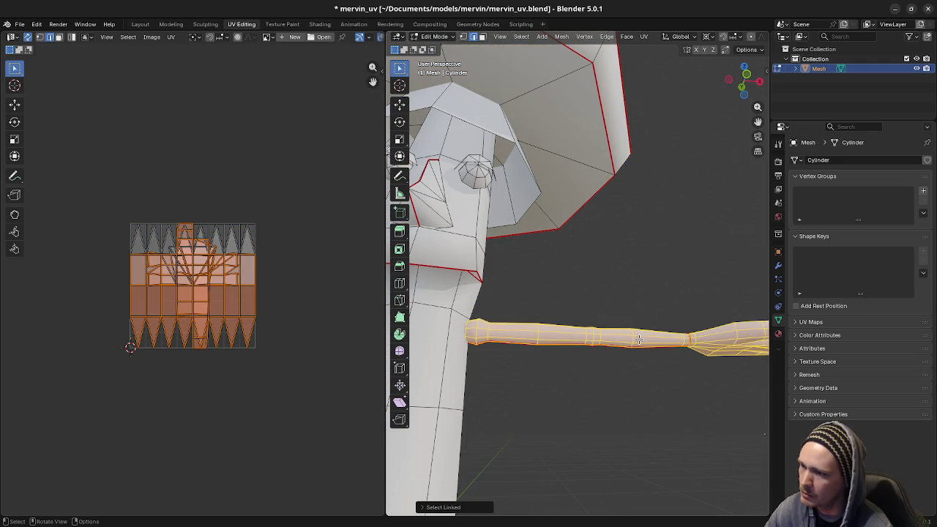
key("u")
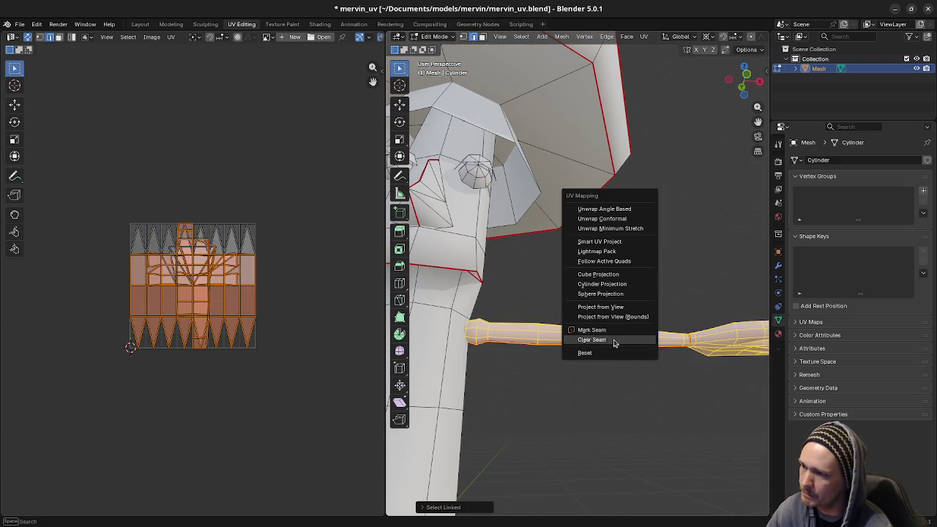
key("Escape")
key("a")
key("alt+a")
- Orbit around the mushroom character to check the remaining seams
scroll(614, 339, "down", 5)
mouse_move(605, 342)
middle_mouse_down()
mouse_move(557, 339)
mouse_move(524, 323)
middle_mouse_up()
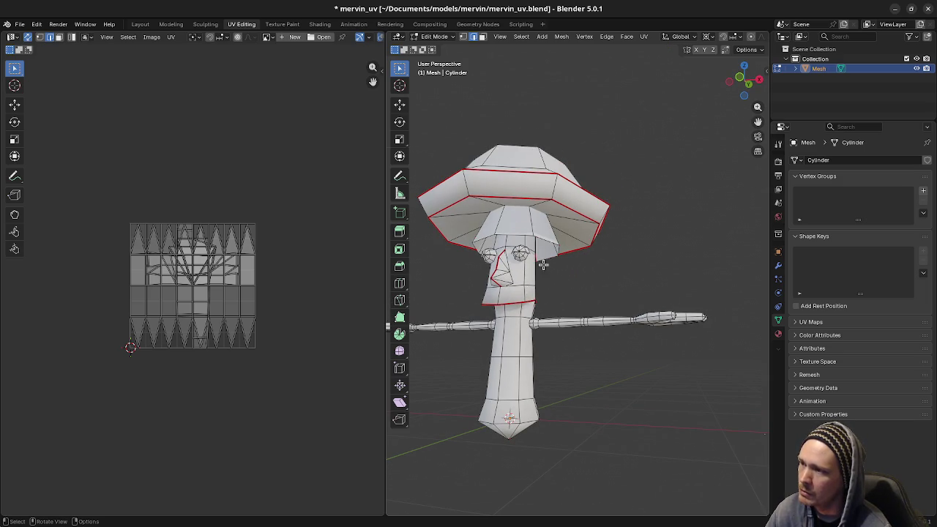
mouse_move(503, 142)
middle_mouse_down()
mouse_move(466, 245)
mouse_move(573, 277)
middle_mouse_up()
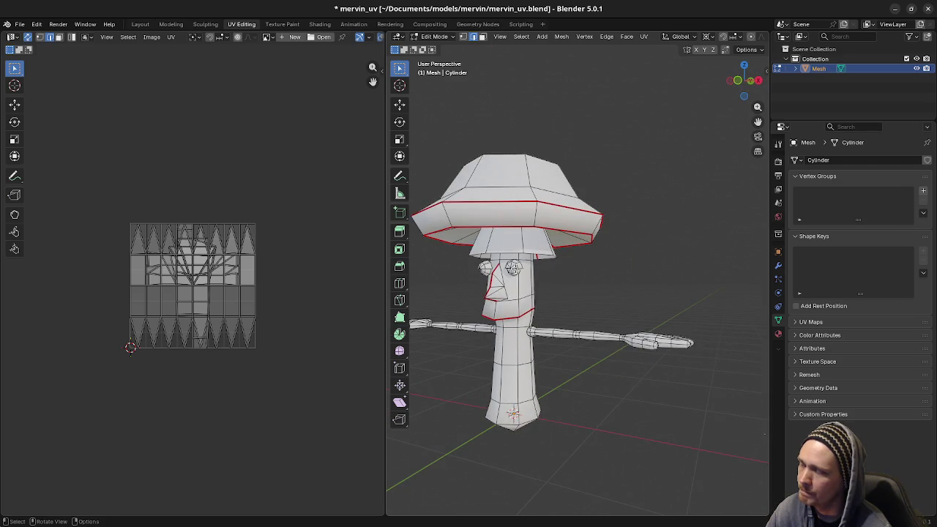
middle_click_drag(512, 268, 546, 268)
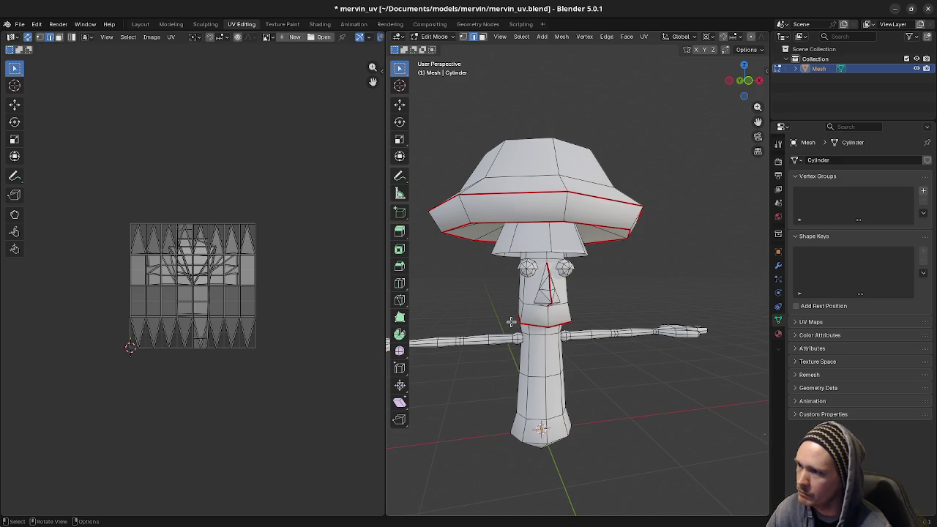
mouse_move(560, 219)
middle_mouse_down()
mouse_move(578, 207)
mouse_move(562, 200)
middle_mouse_up()
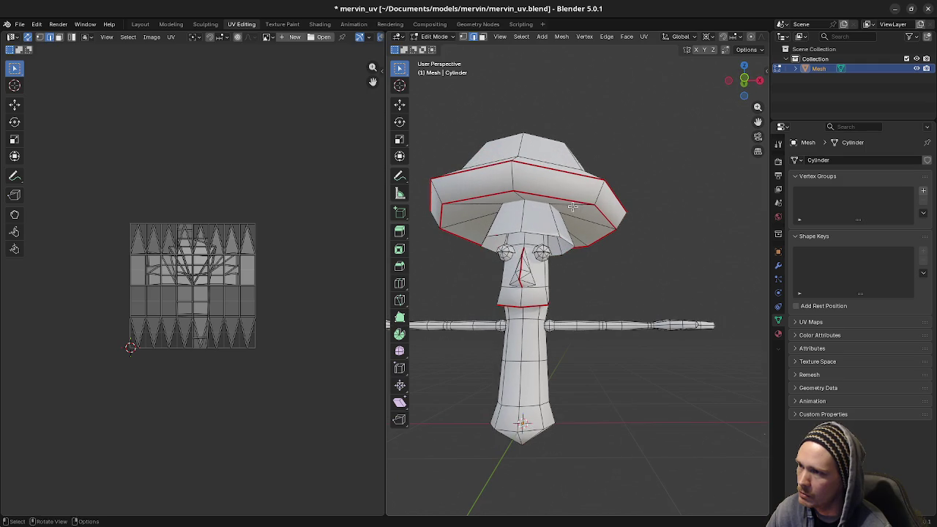
- Clear the seam from the brim's lower edge loop
left_click(562, 199, "alt")
key("u")
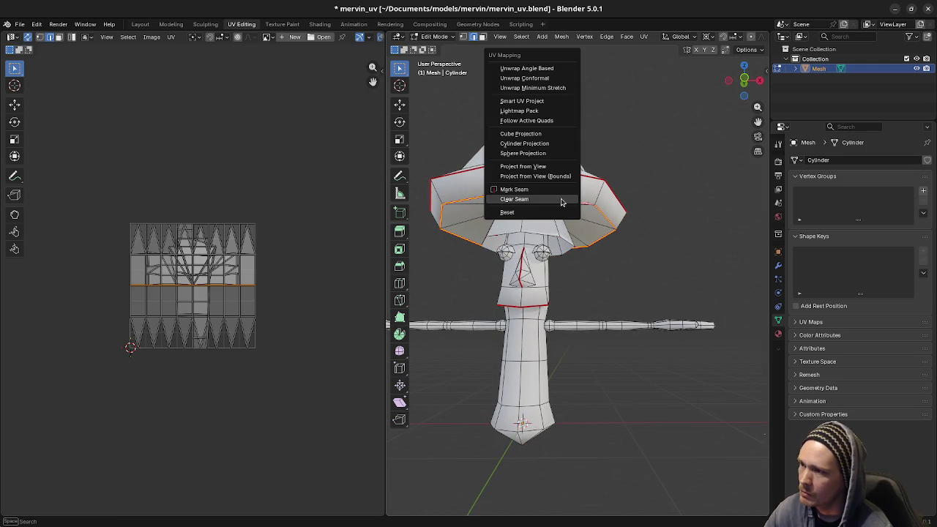
left_click(561, 199)
key("a")
key("alt+a")
- Merge duplicate vertices by distance
mouse_move(588, 265)
middle_mouse_down()
mouse_move(595, 275)
mouse_move(499, 175)
middle_mouse_up()
middle_click_drag(547, 217, 574, 233)
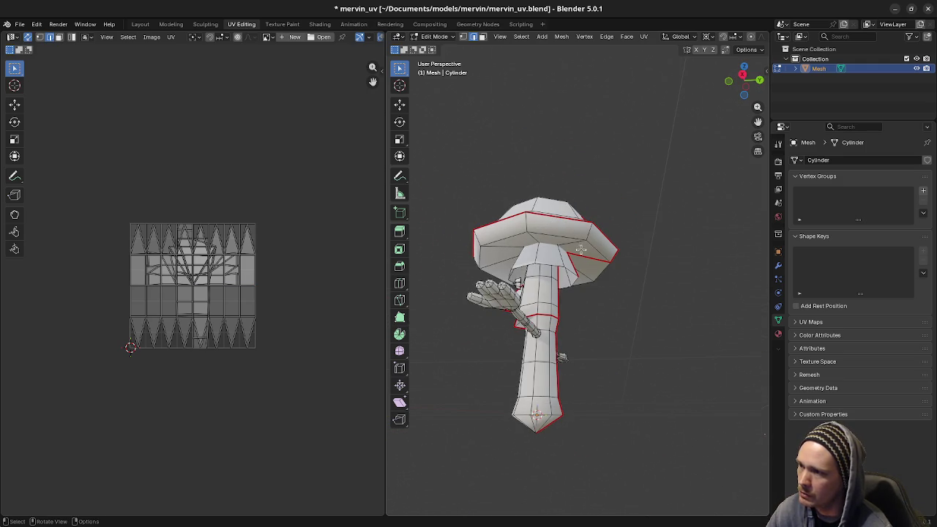
middle_click_drag(606, 269, 540, 242)
middle_click_drag(612, 249, 620, 239)
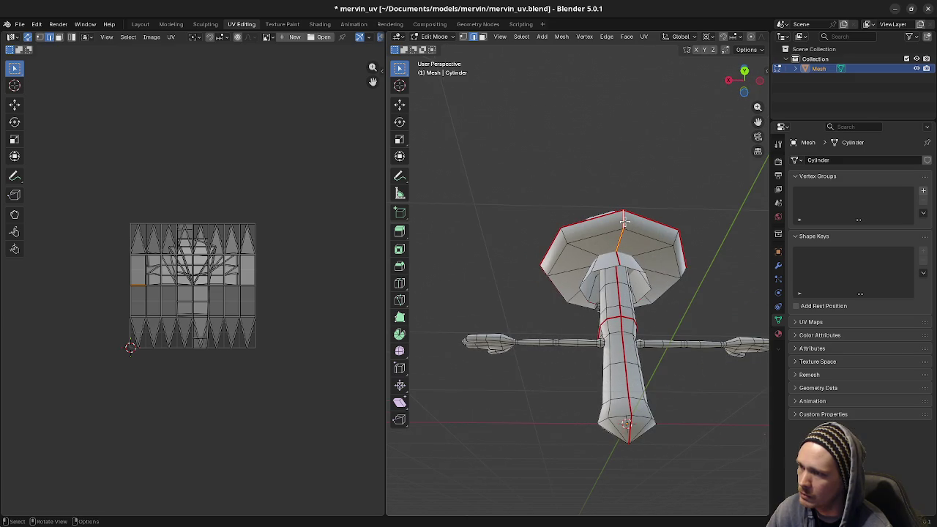
key("m")
left_click(621, 222)
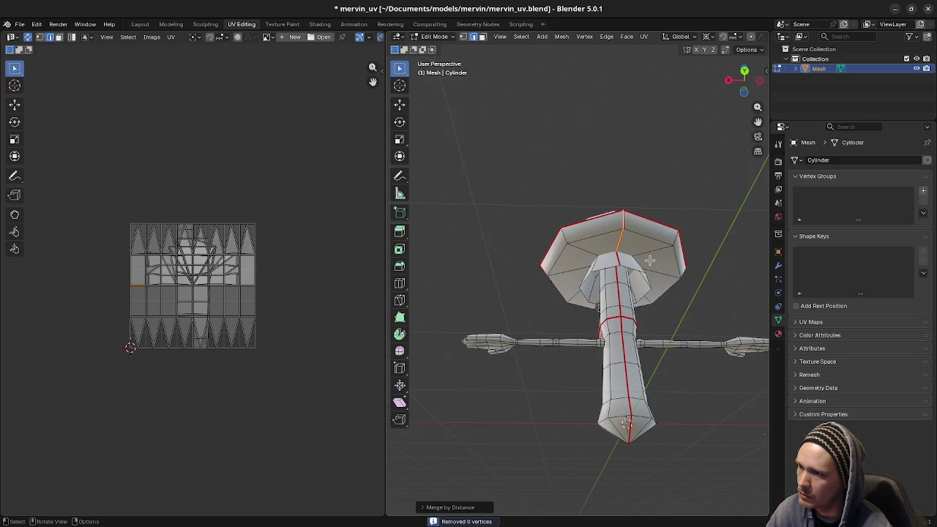
- Clear the seam from the vertical edge on top of the cap
key("u")
left_click(650, 260)
mouse_move(681, 280)
middle_mouse_down()
mouse_move(621, 271)
mouse_move(598, 233)
middle_mouse_up()
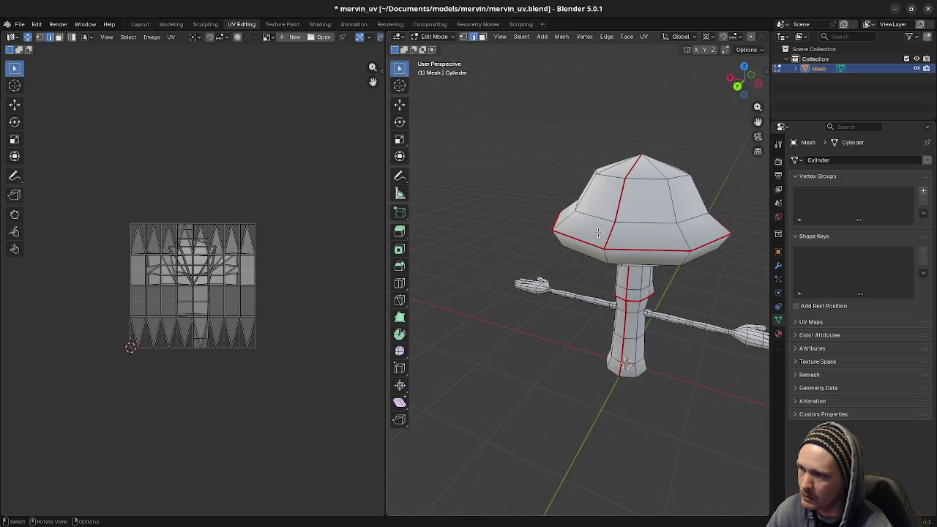
left_click(612, 222)
key("u")
left_click(628, 177)
mouse_move(626, 242)
middle_mouse_down()
mouse_move(621, 313)
mouse_move(653, 292)
mouse_move(664, 251)
mouse_move(596, 271)
mouse_move(539, 272)
mouse_move(565, 274)
middle_mouse_up()
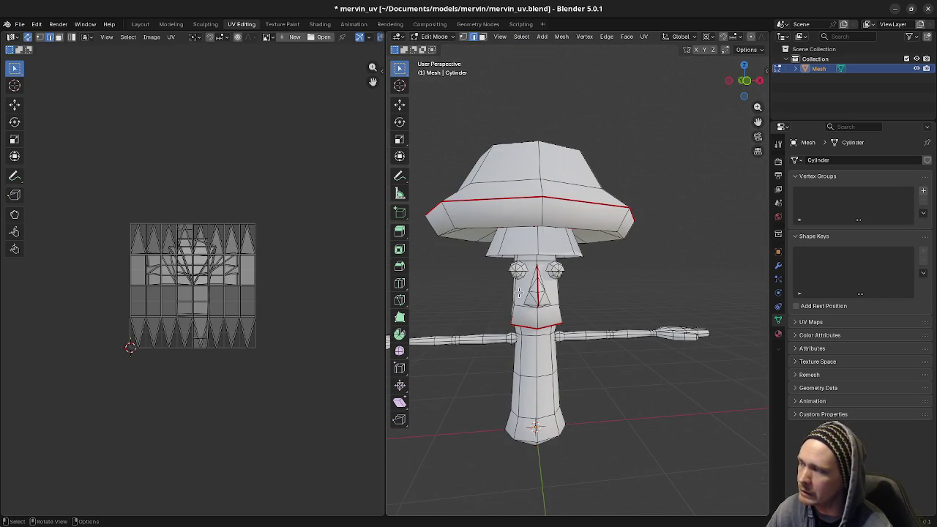
mouse_move(510, 320)
middle_mouse_down()
mouse_move(539, 308)
mouse_move(512, 318)
mouse_move(571, 333)
mouse_move(560, 341)
mouse_move(602, 293)
mouse_move(536, 295)
mouse_move(544, 271)
mouse_move(554, 293)
middle_mouse_up()
scroll(554, 293, "up", 3)
scroll(472, 278, "up", 2)
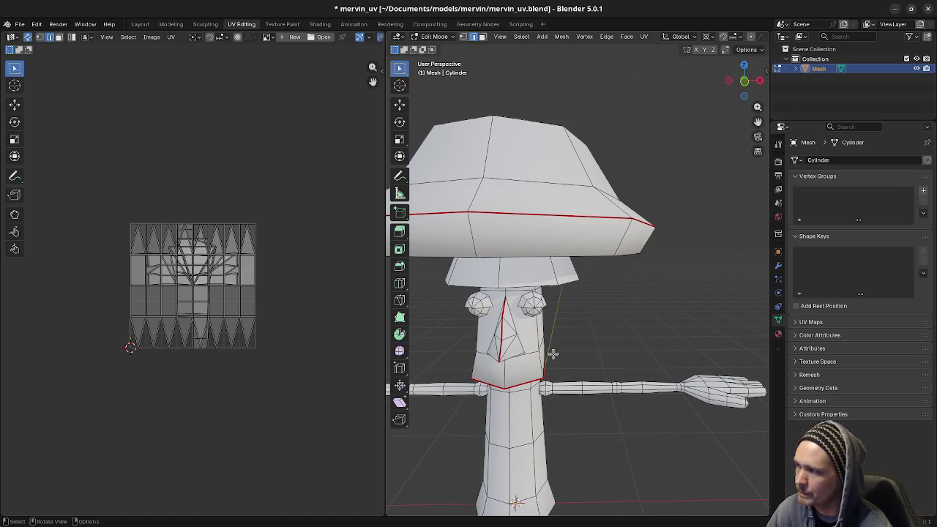
middle_click_drag(564, 359, 561, 370)
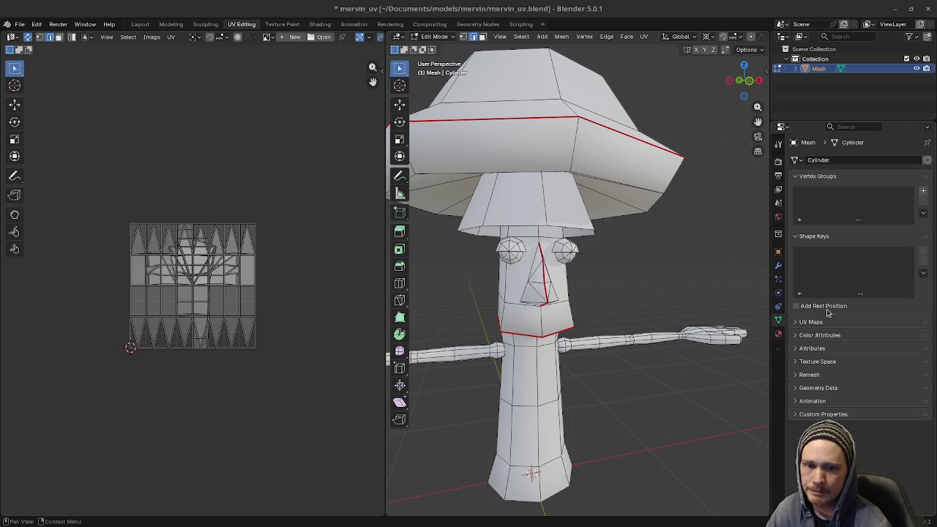
middle_click_drag(556, 380, 586, 366)
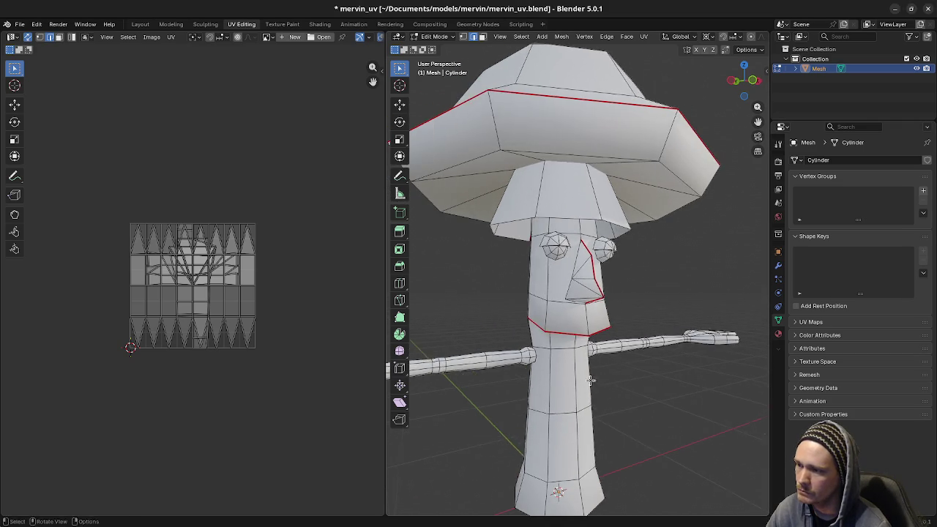
scroll(601, 354, "down", 3)
key("a")
key("alt+a")
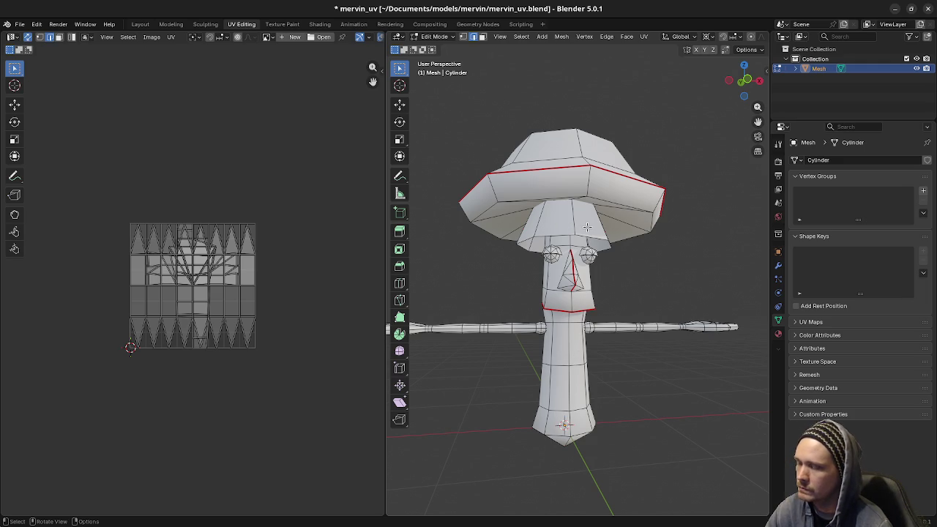
- Select the cone faces under the cap and unwrap them into a curved UV strip
key("l")
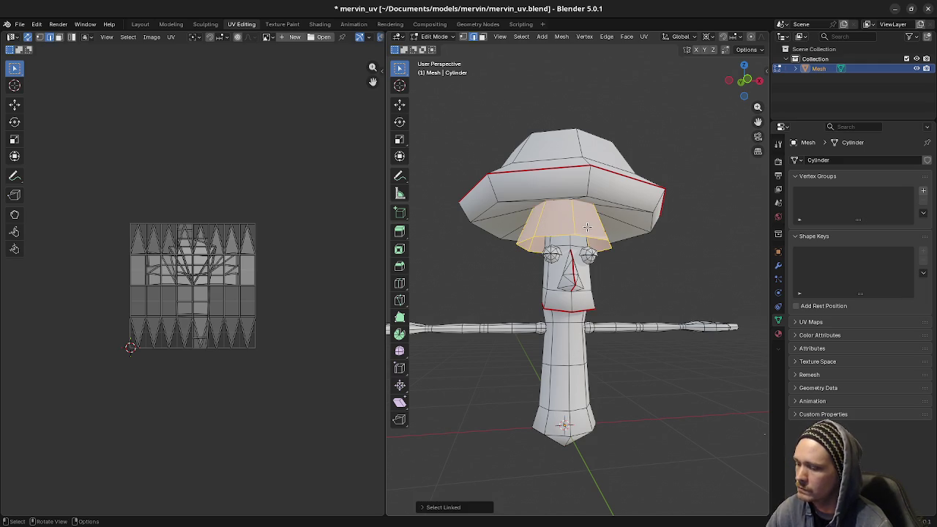
key("u")
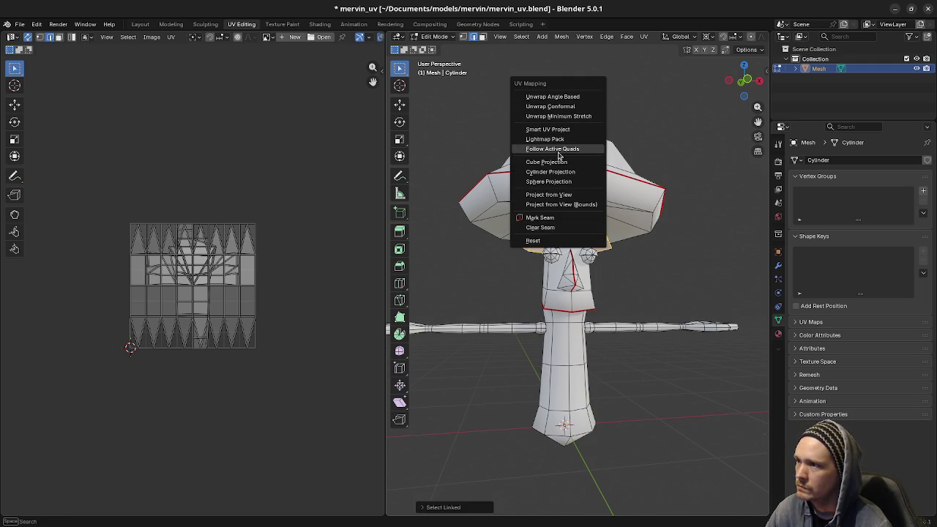
left_click(566, 97)
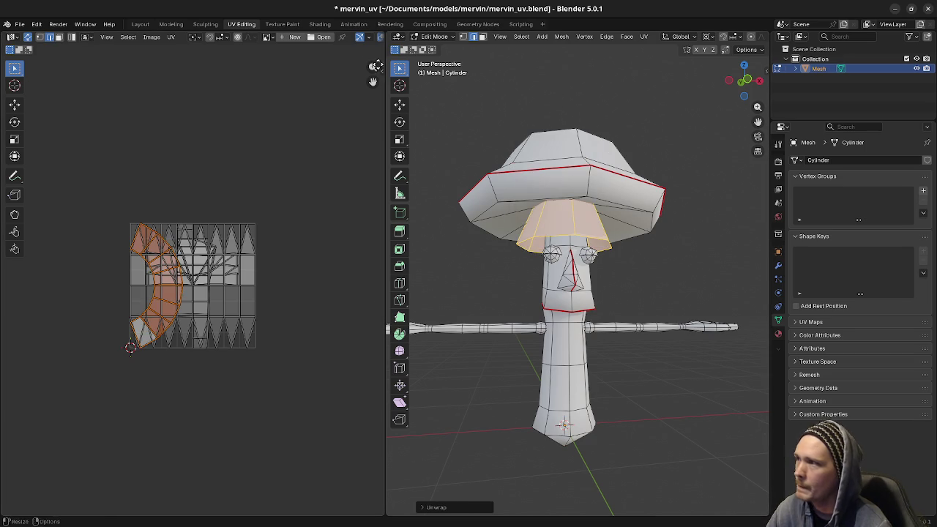
- Show the 3D view sidebar's Edit tab and expand the LoopTools panel
key("n")
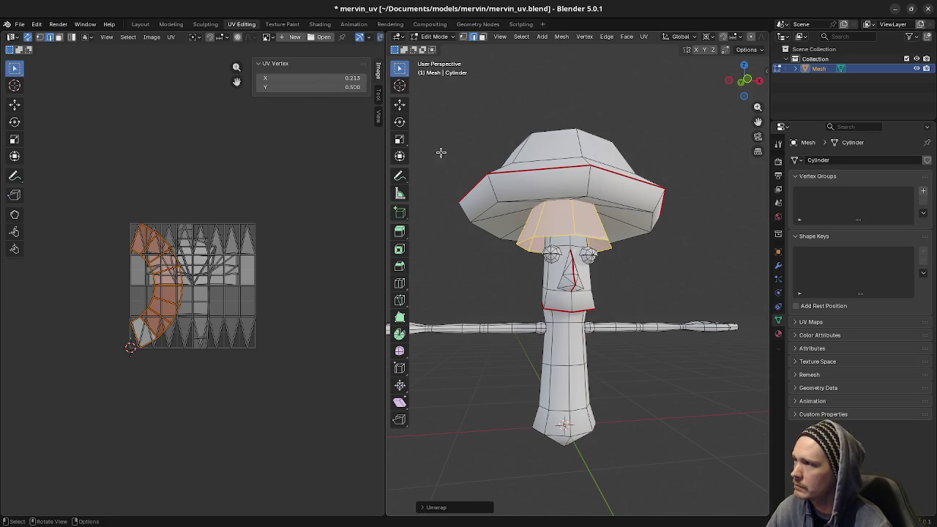
left_click(379, 93)
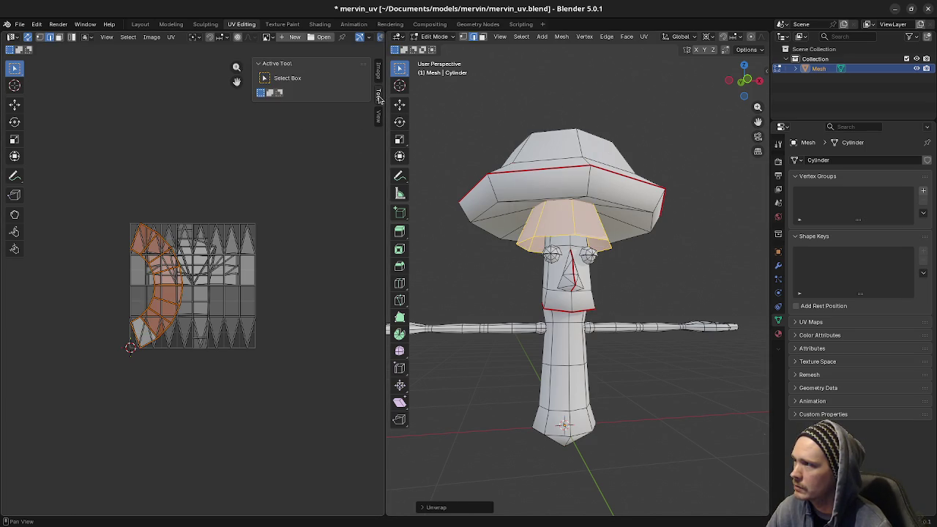
left_click(378, 116)
left_click(378, 94)
left_click(379, 71)
left_click(379, 94)
left_click(763, 68)
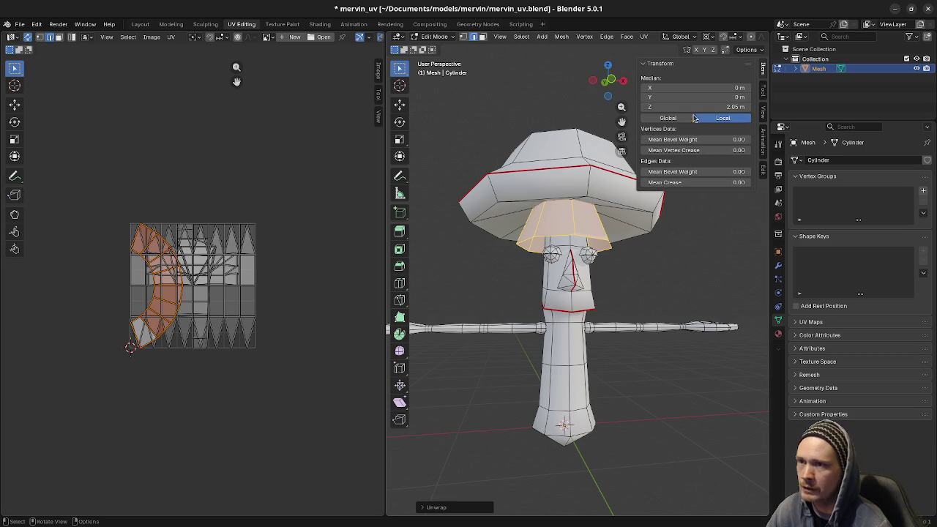
left_click(761, 167)
left_click_drag(761, 167, 765, 167)
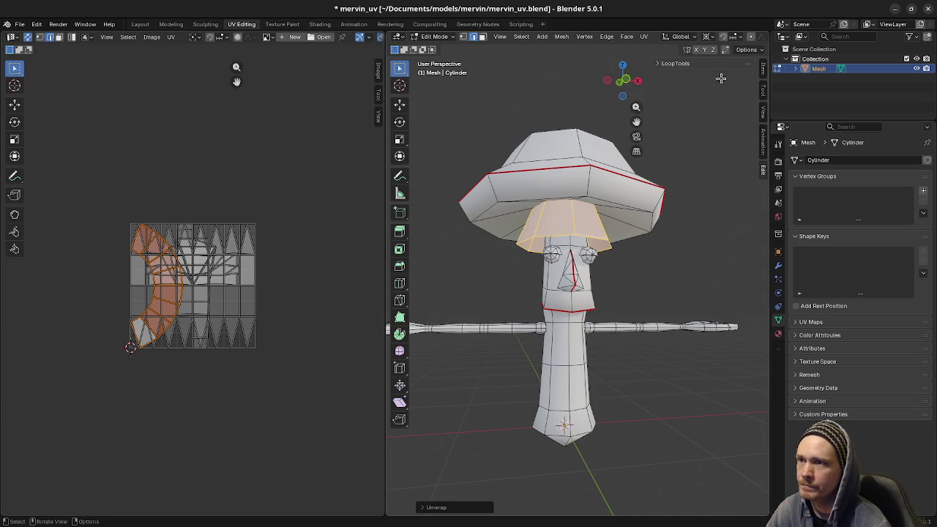
left_click(694, 64)
left_click(678, 66)
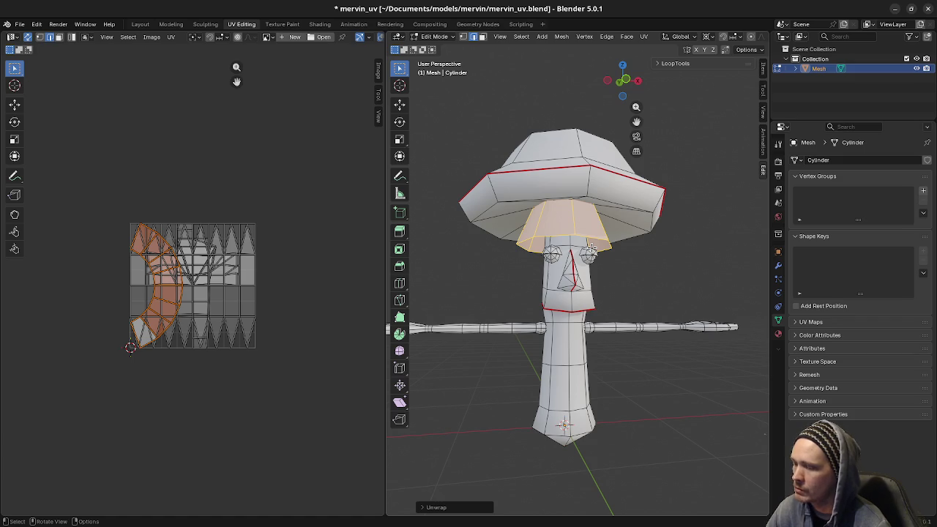
- Try Cube, Cylinder and Sphere Projection on the cone, then settle on a plain Unwrap
key("u")
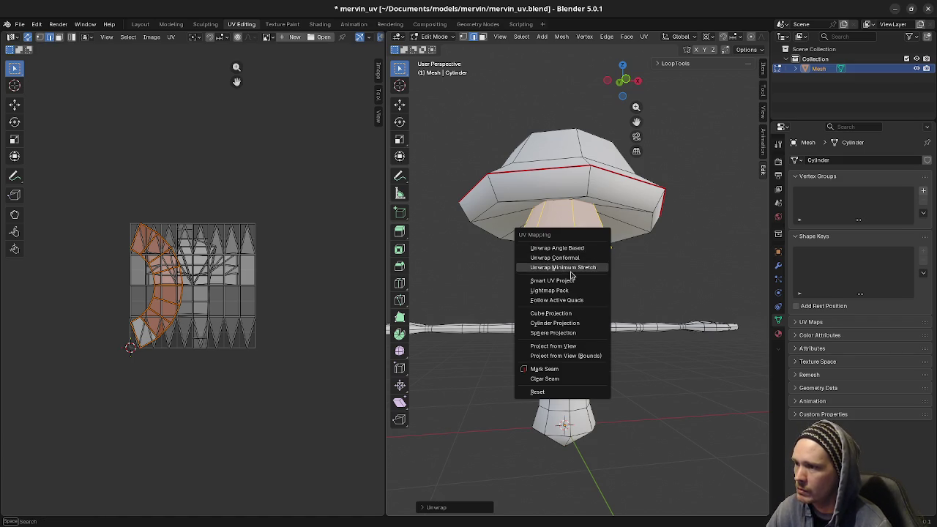
left_click(571, 314)
scroll(325, 255, "down", 2)
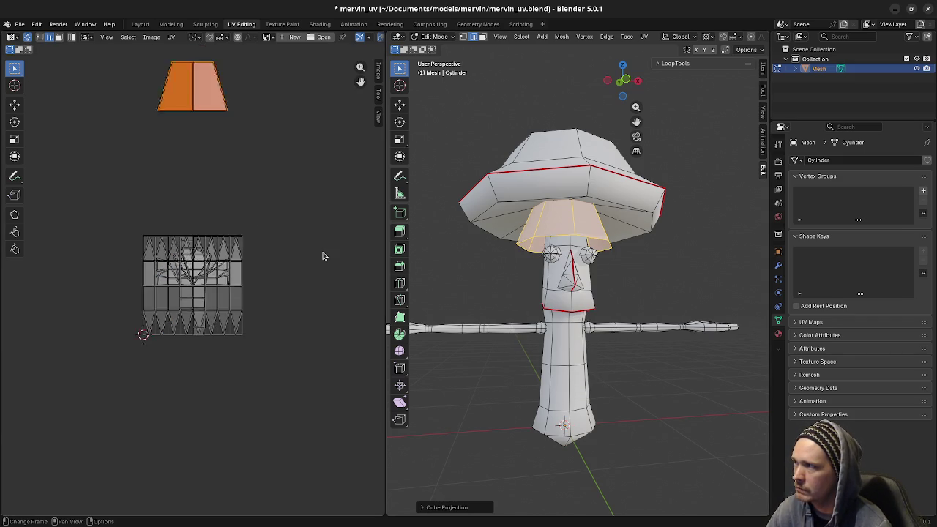
key("u")
left_click(590, 308)
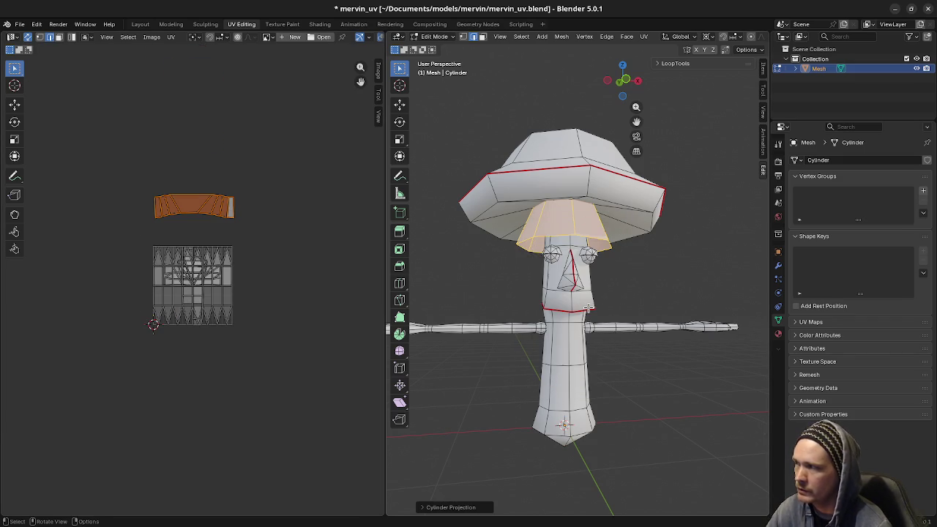
key("u")
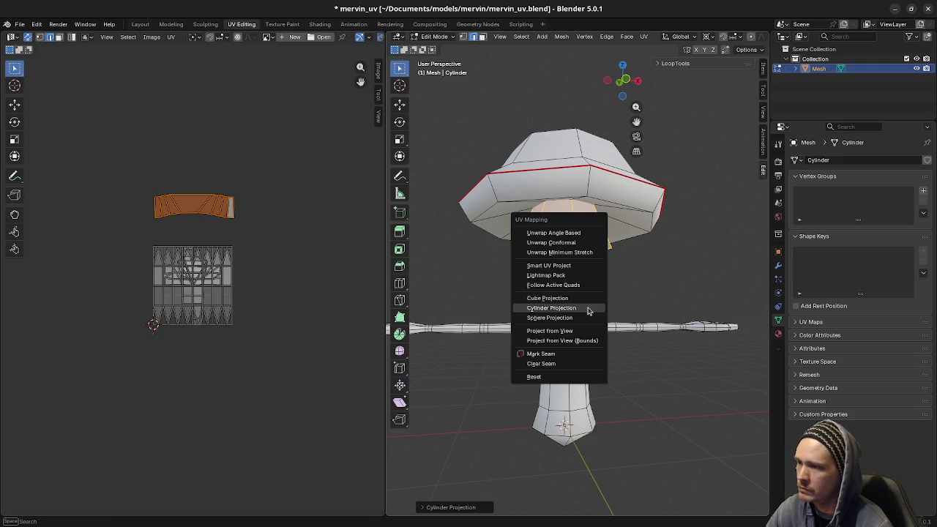
left_click(570, 317)
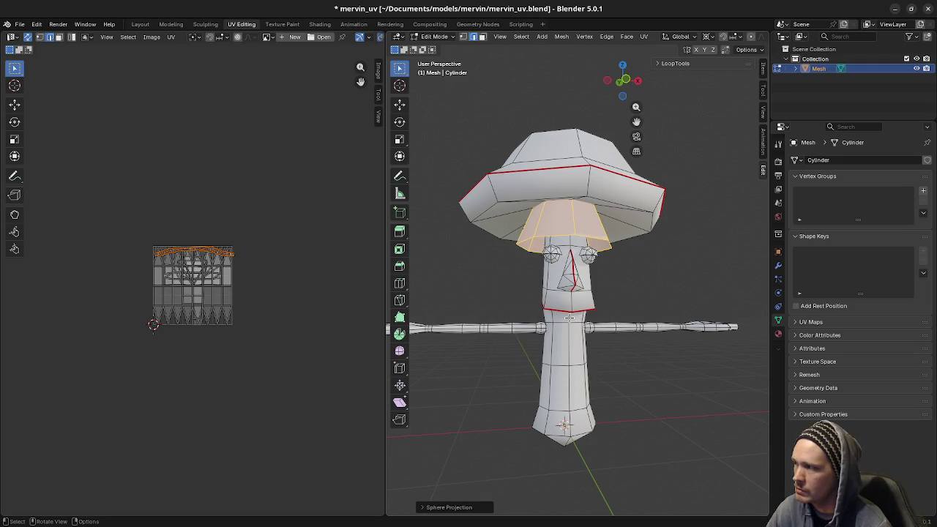
key("u")
left_click(553, 233)
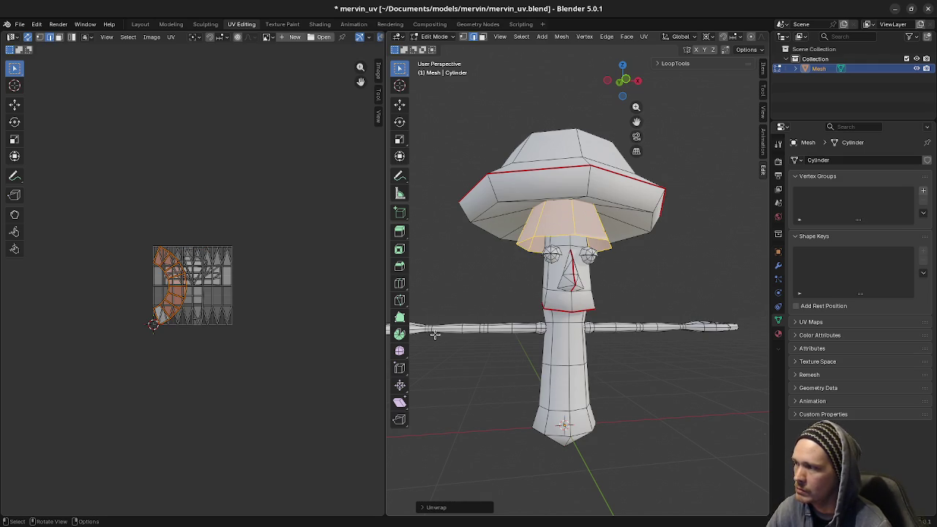
- Move the cone's UV island to the left of the other UV islands
key("g")
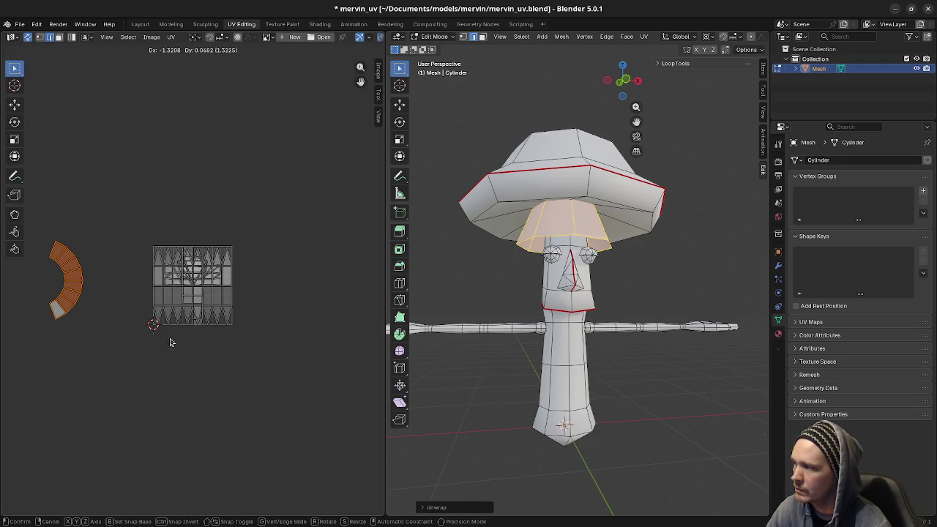
left_click(169, 339)
key("a")
key("alt+a")
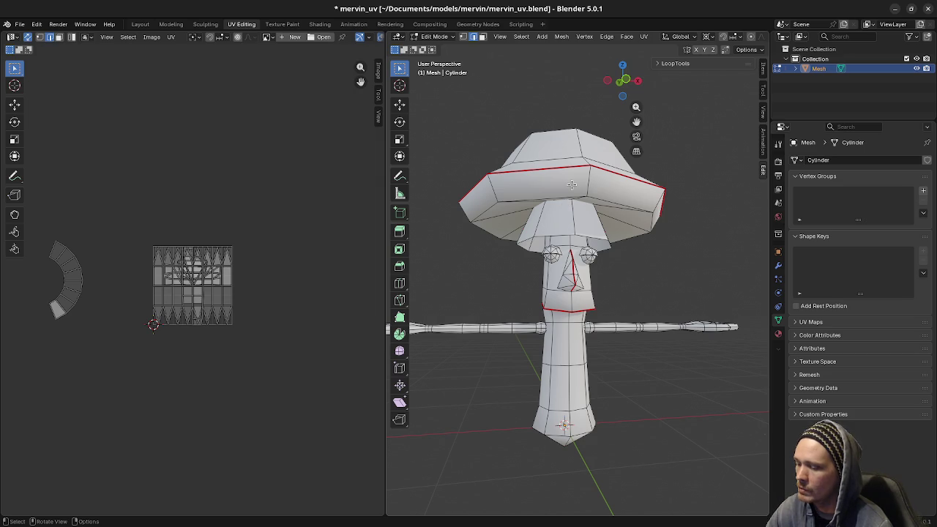
- Test linked selection of the hat's faces from different viewing angles
key("l")
key("shift+l")
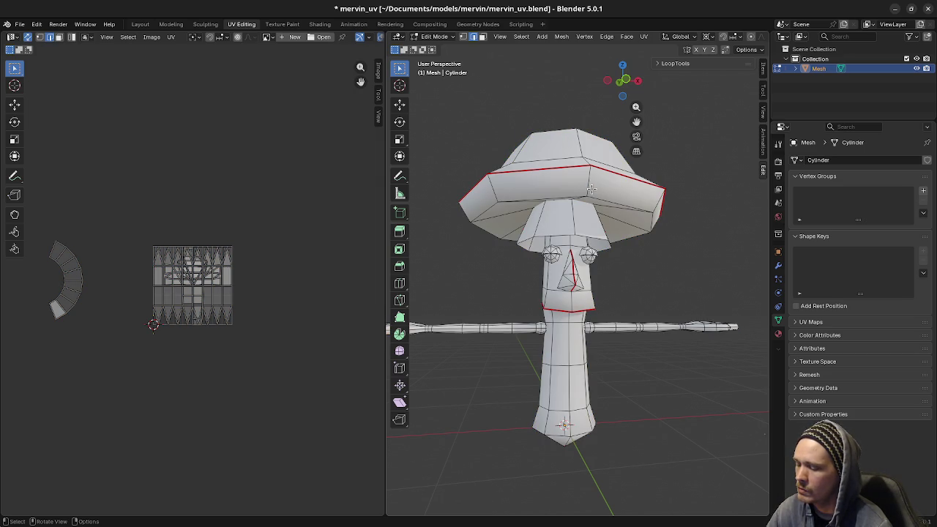
key("l")
mouse_move(590, 189)
middle_mouse_down()
mouse_move(488, 196)
mouse_move(558, 206)
middle_mouse_up()
key("a")
key("alt+a")
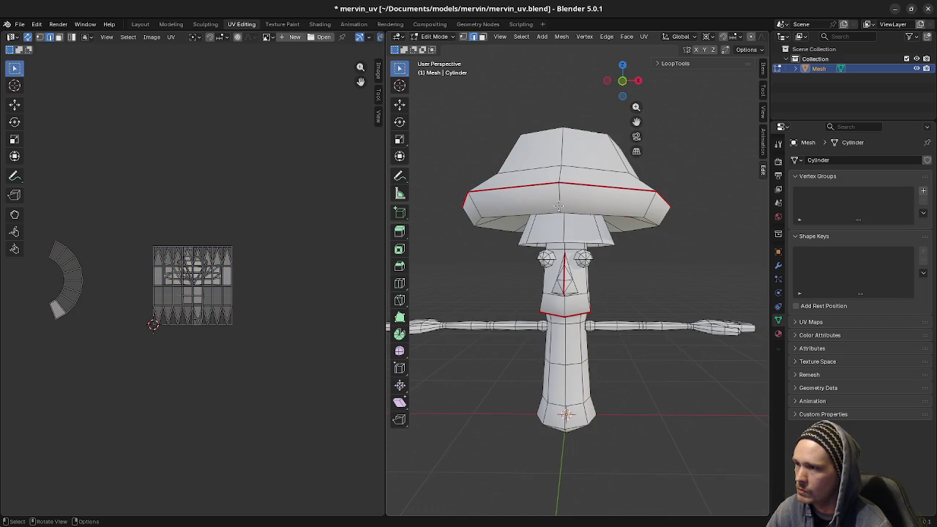
key("l")
key("a")
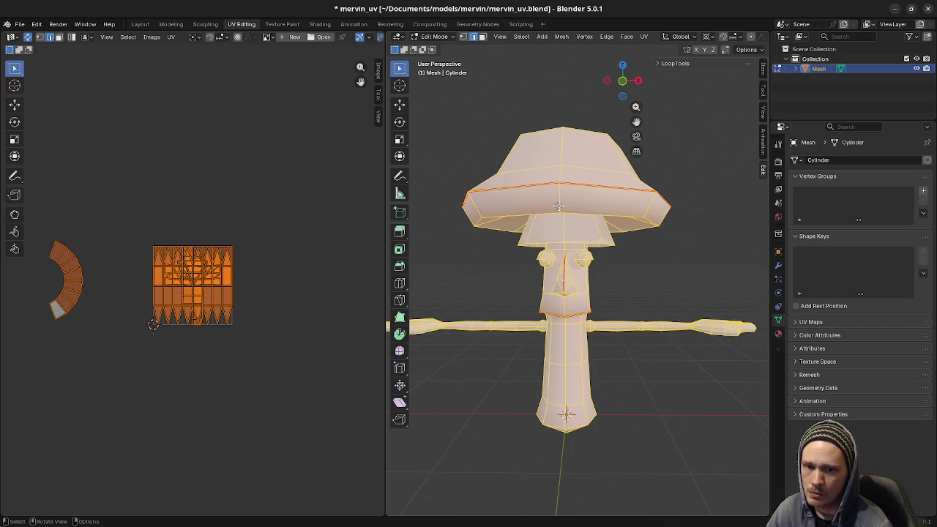
key("alt+a")
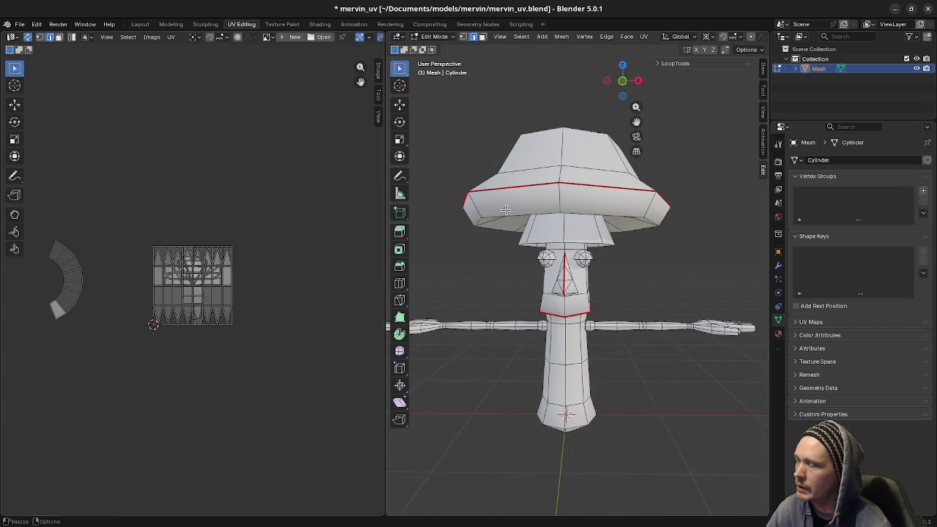
middle_click_drag(606, 262, 602, 234)
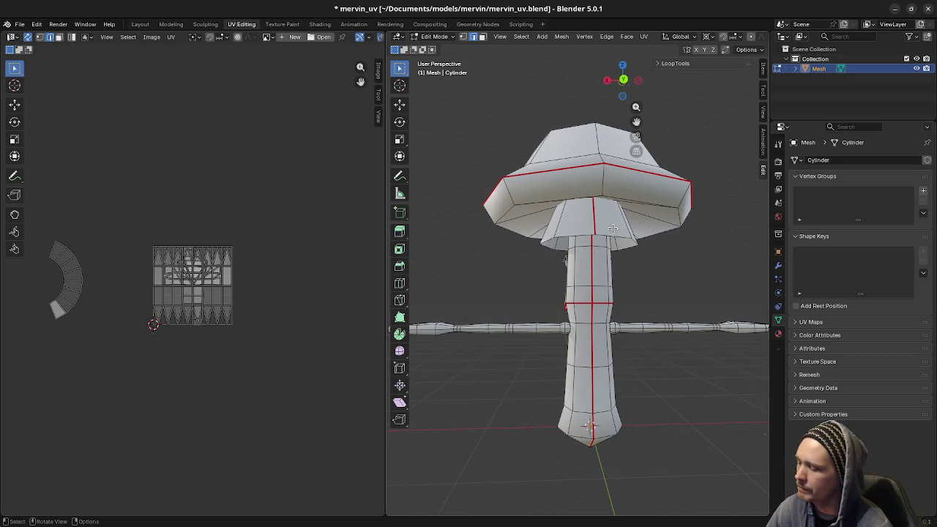
key("l")
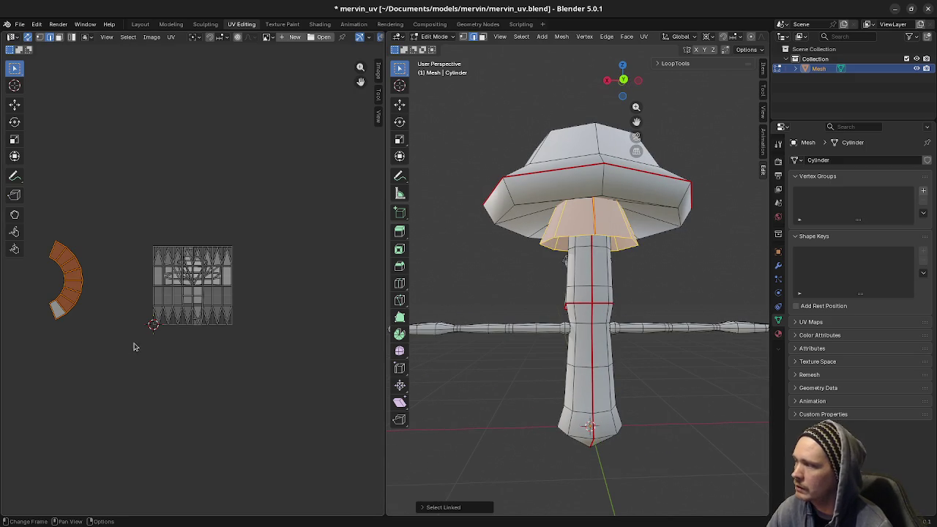
middle_click_drag(132, 345, 224, 329)
scroll(198, 293, "up", 3)
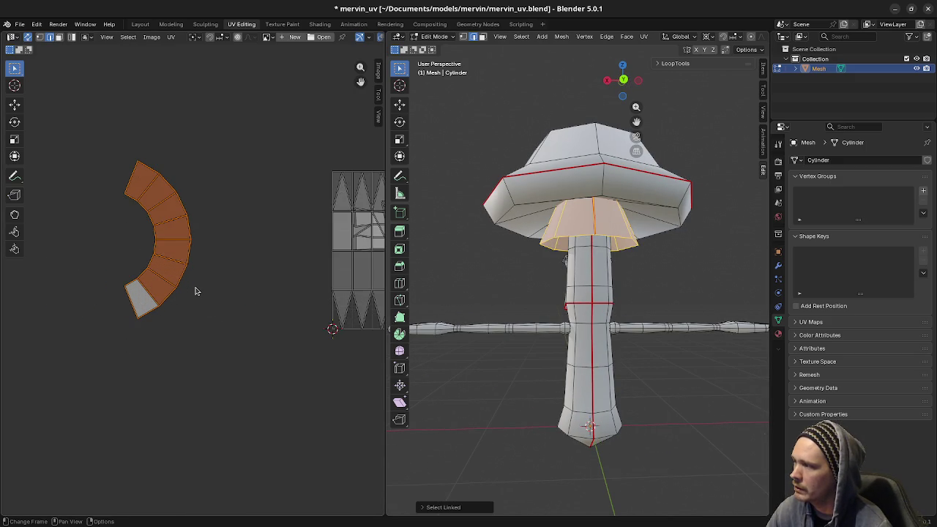
scroll(196, 291, "up", 2)
middle_click_drag(195, 293, 278, 328)
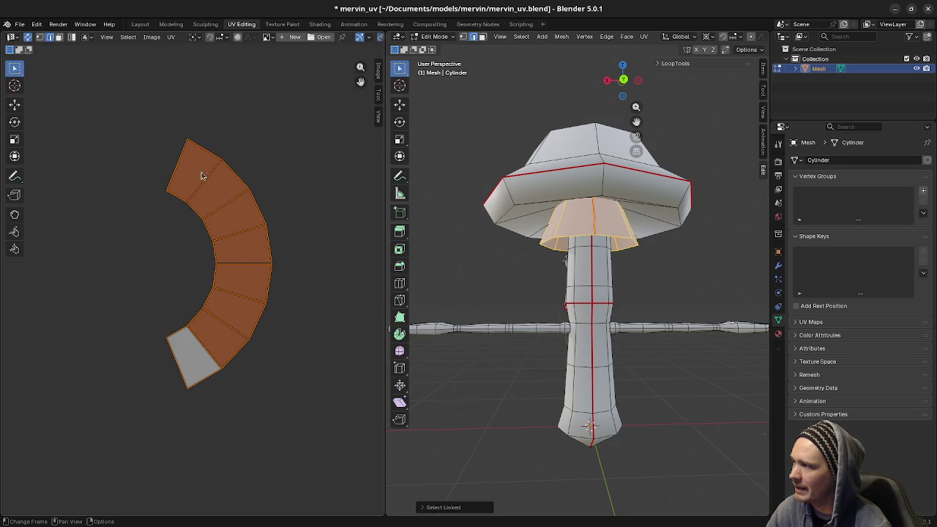
key("r")
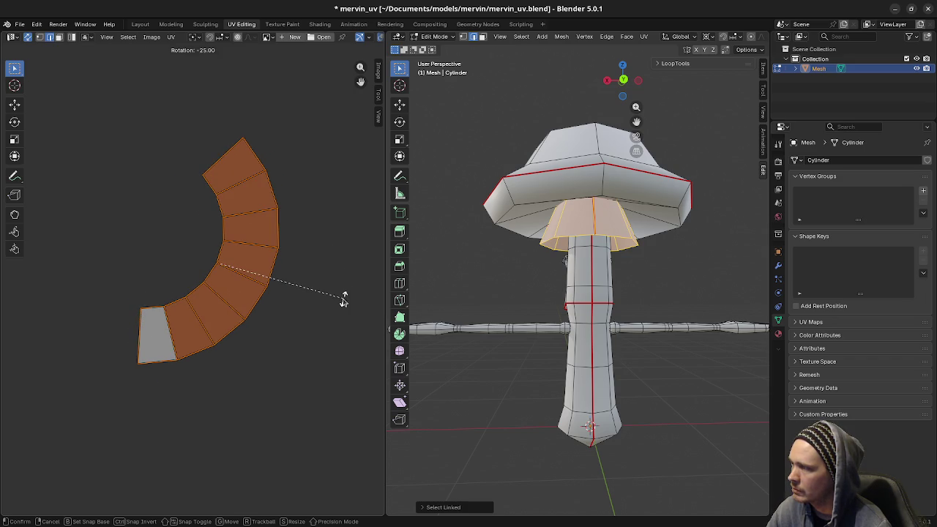
left_click(340, 313)
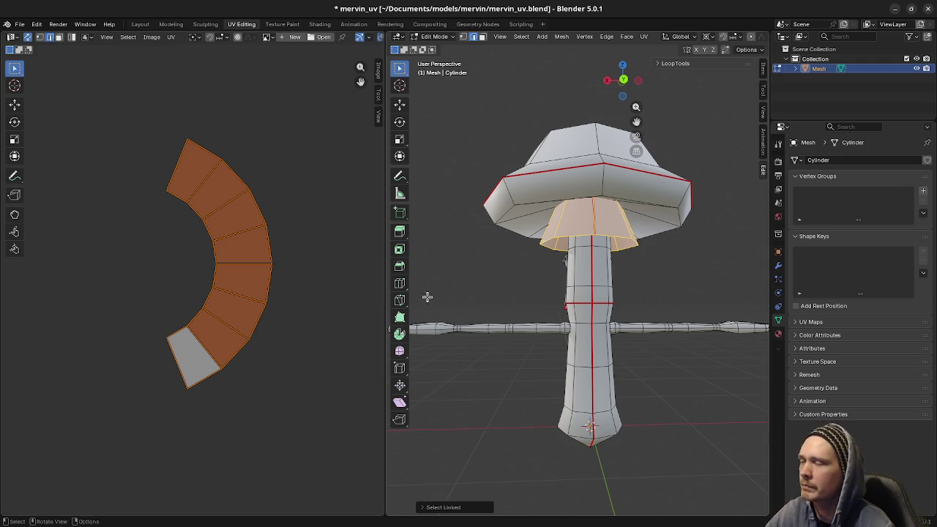
scroll(330, 304, "down", 2)
scroll(322, 322, "down", 1)
middle_click_drag(340, 304, 240, 326)
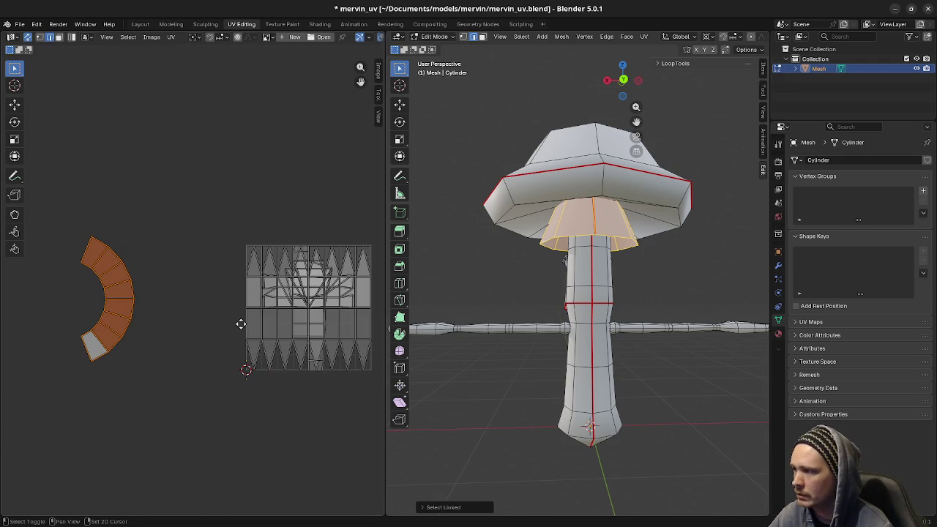
middle_click_drag(601, 244, 604, 245)
key("alt+a")
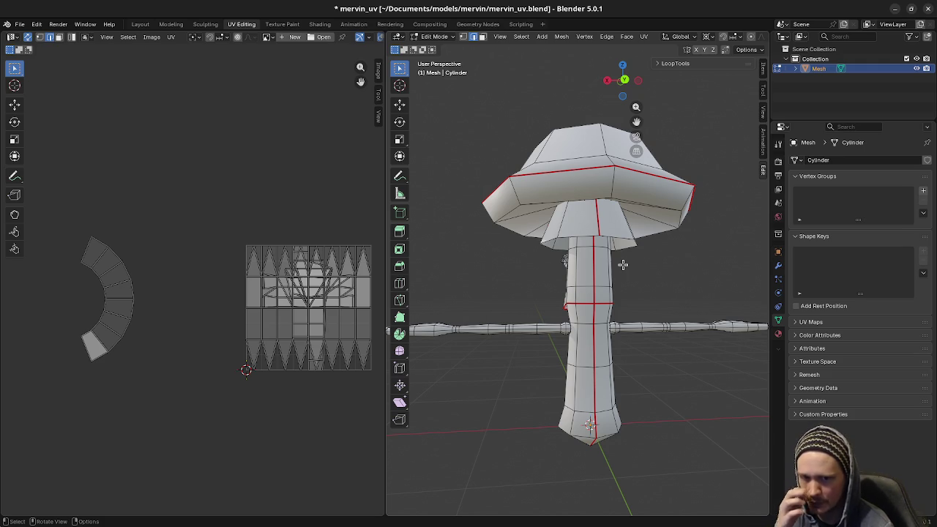
middle_click_drag(637, 291, 628, 303)
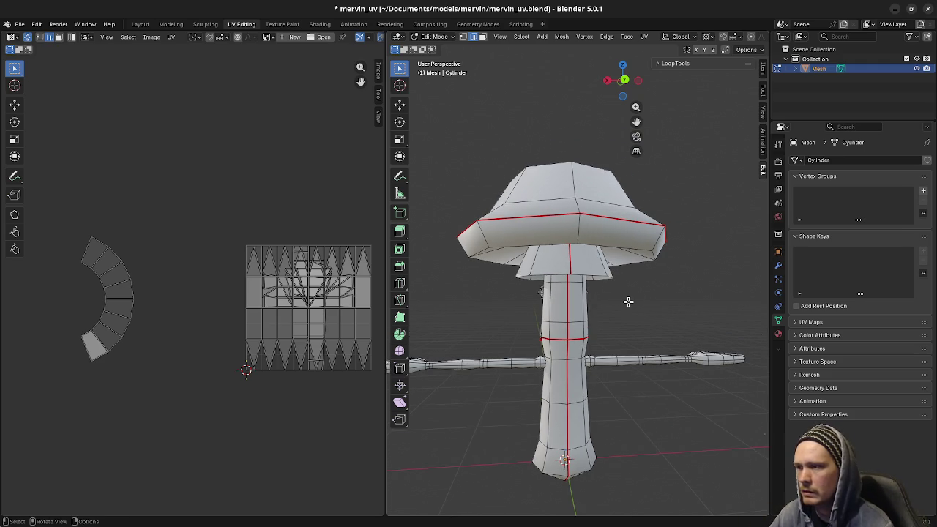
scroll(629, 301, "up", 1)
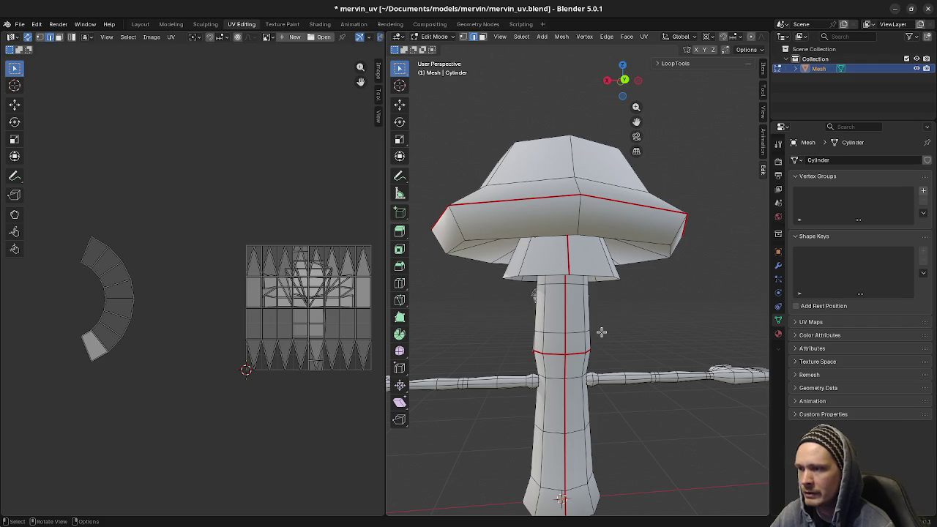
middle_click_drag(619, 352, 644, 334)
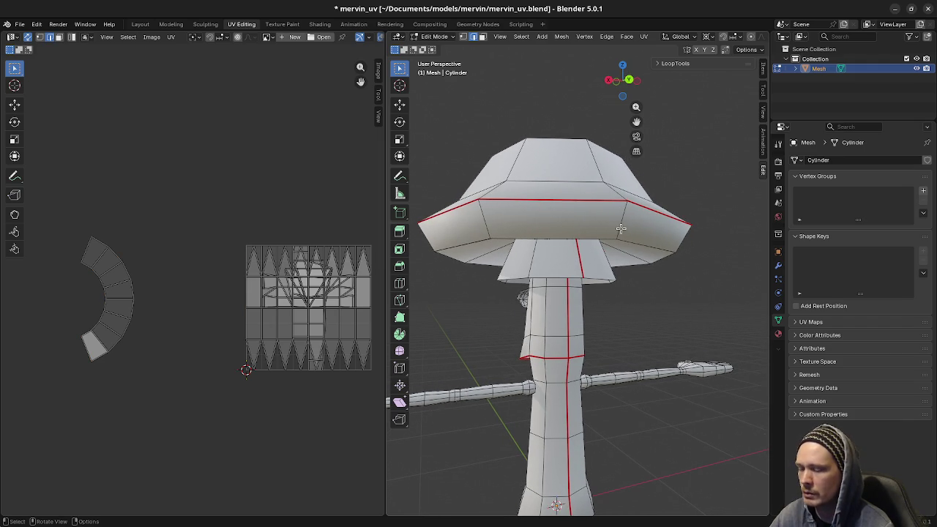
key("l")
key("alt+a")
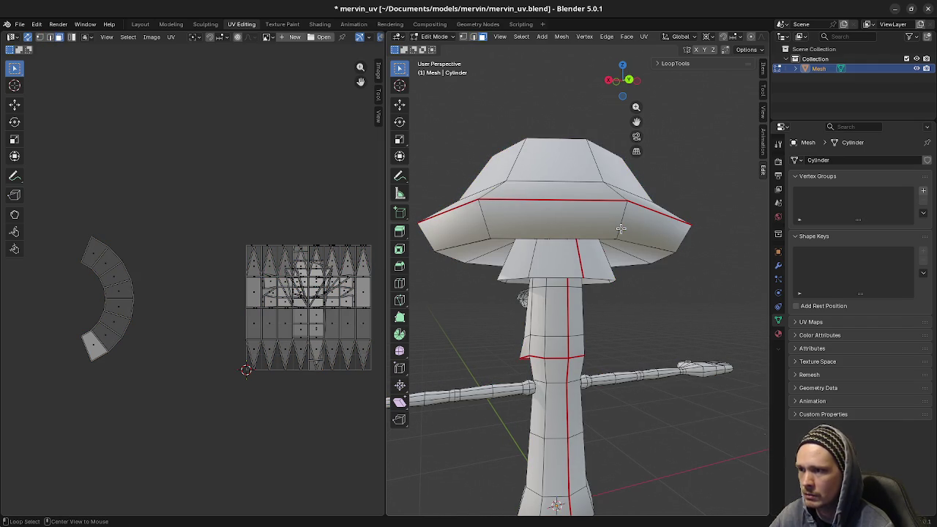
- Select the brim band and its underside faces in wireframe view, then preview the UV Mapping menu
key("l")
key("z")
left_click(597, 300)
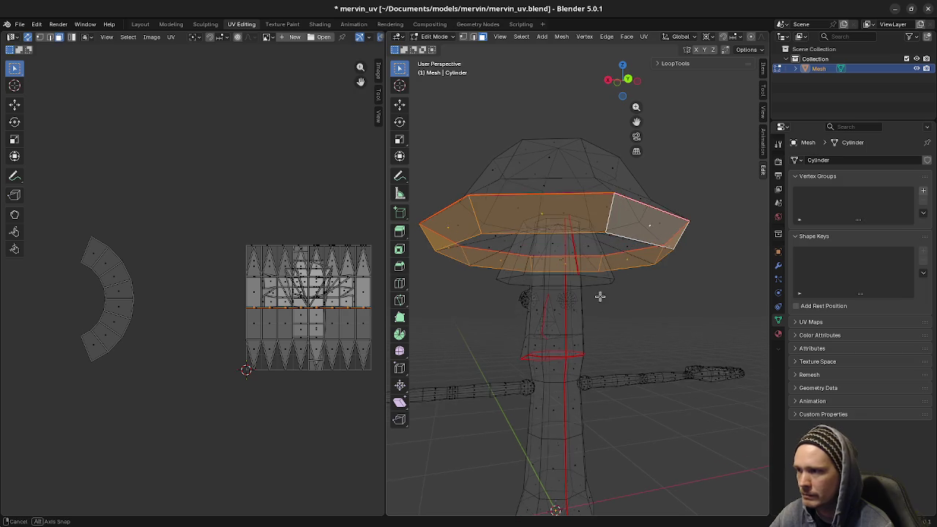
key("l")
middle_click_drag(713, 293, 710, 289)
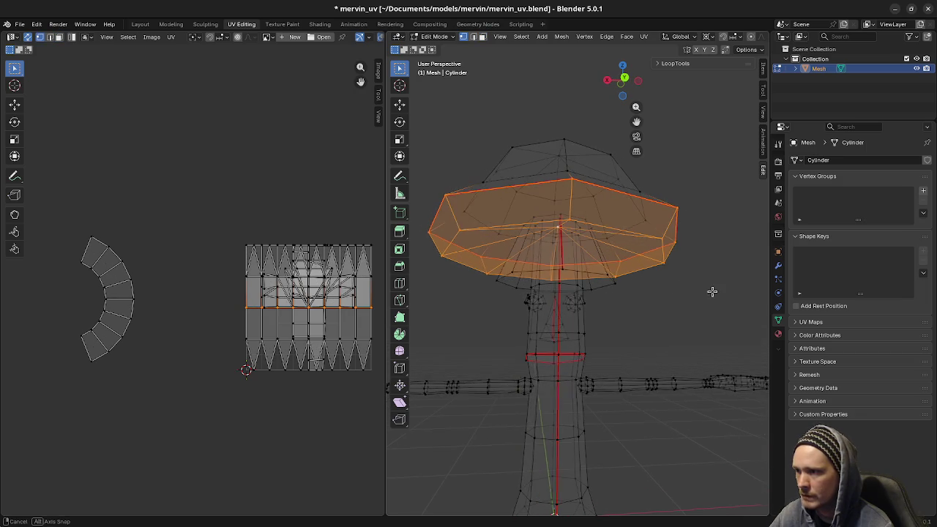
key("shift+z")
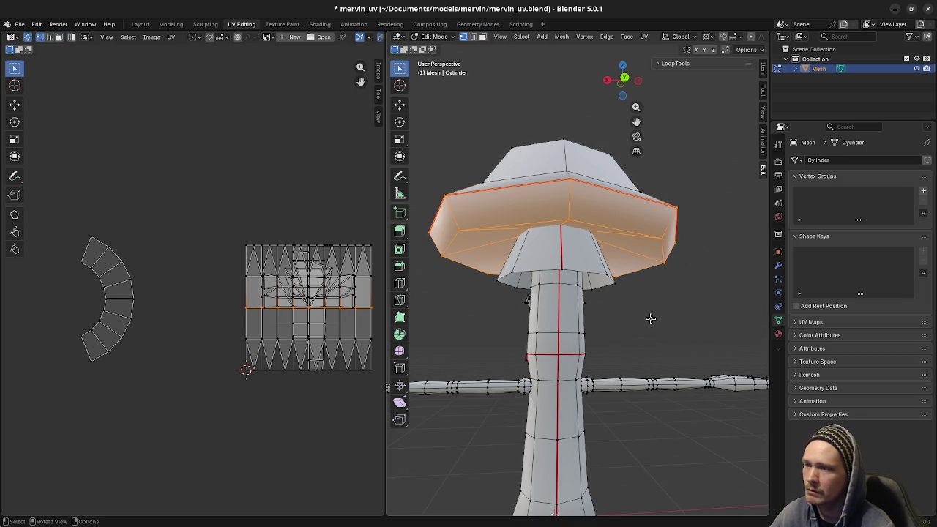
middle_click_drag(649, 318, 636, 311)
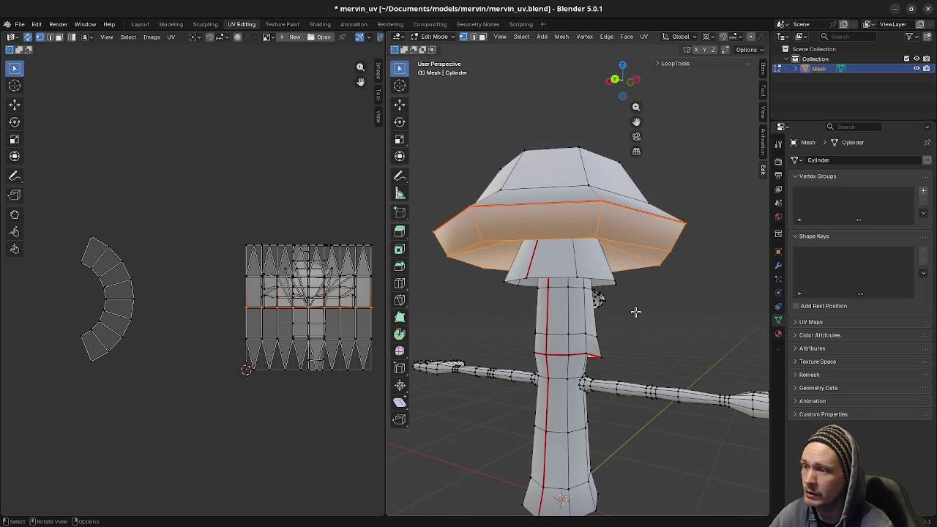
key("u")
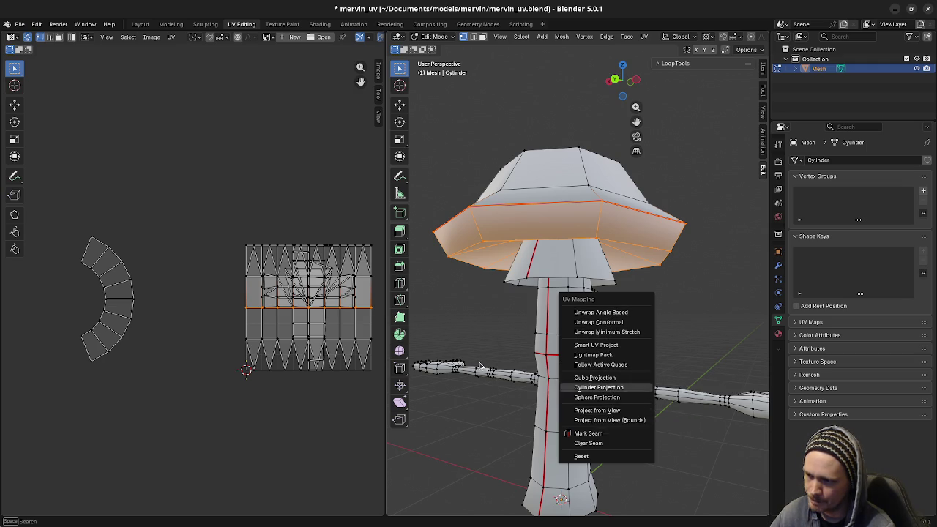
middle_click_drag(514, 366, 516, 374)
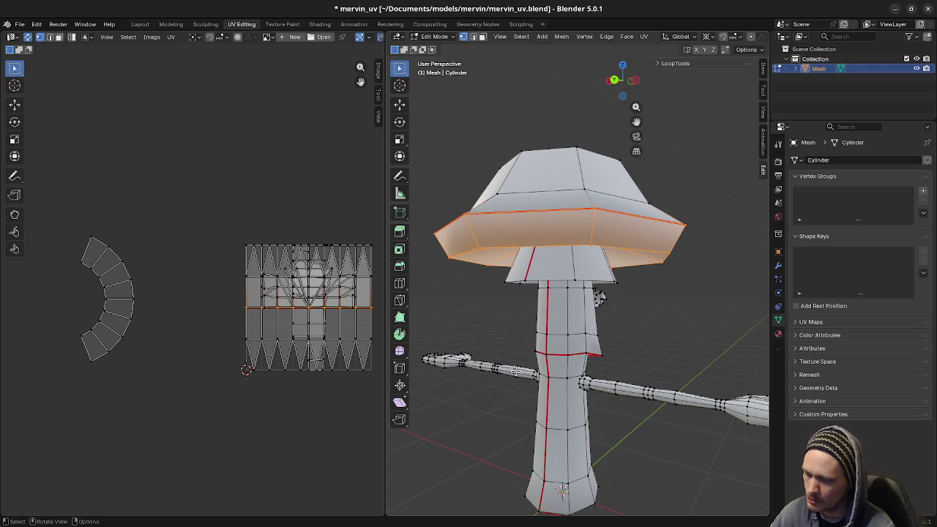
- Unwrap the selected brim faces with Angle Based unwrap, leaving the island in place
key("u")
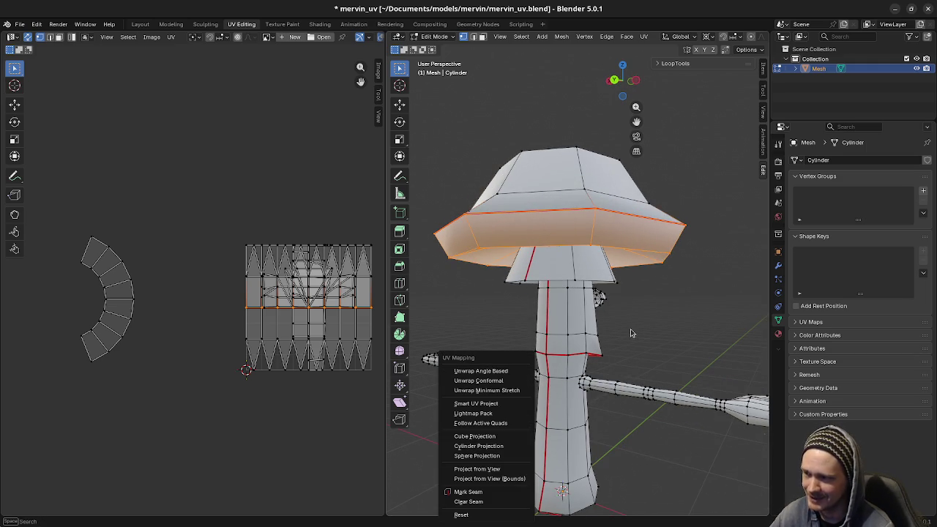
key("u")
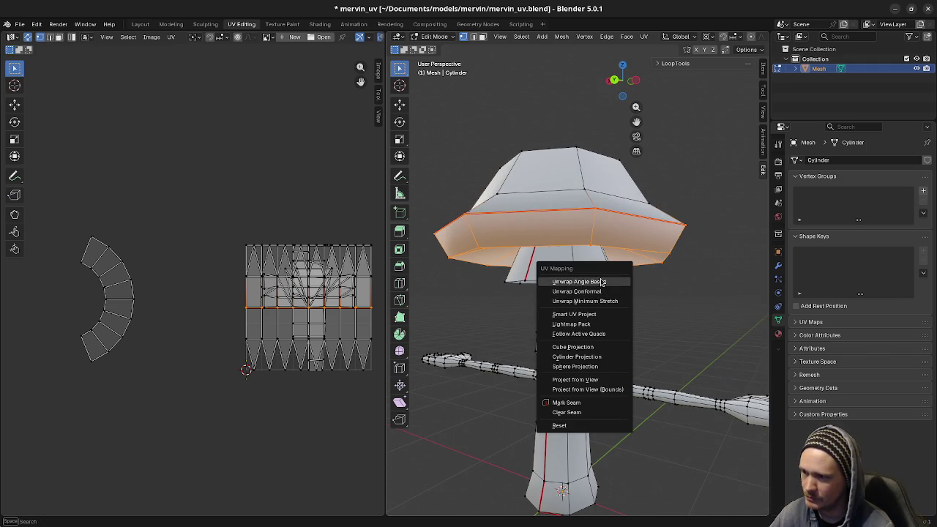
left_click(602, 282)
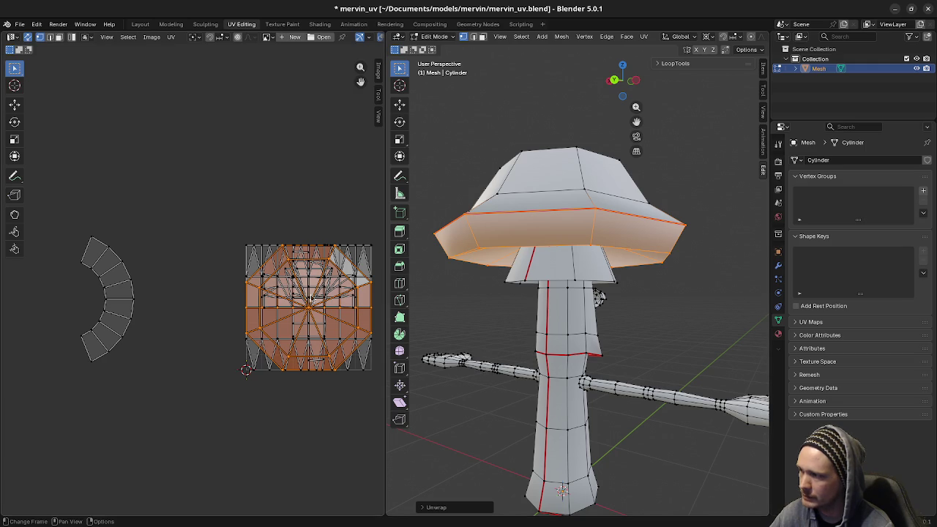
key("g")
right_click(197, 164)
key("g")
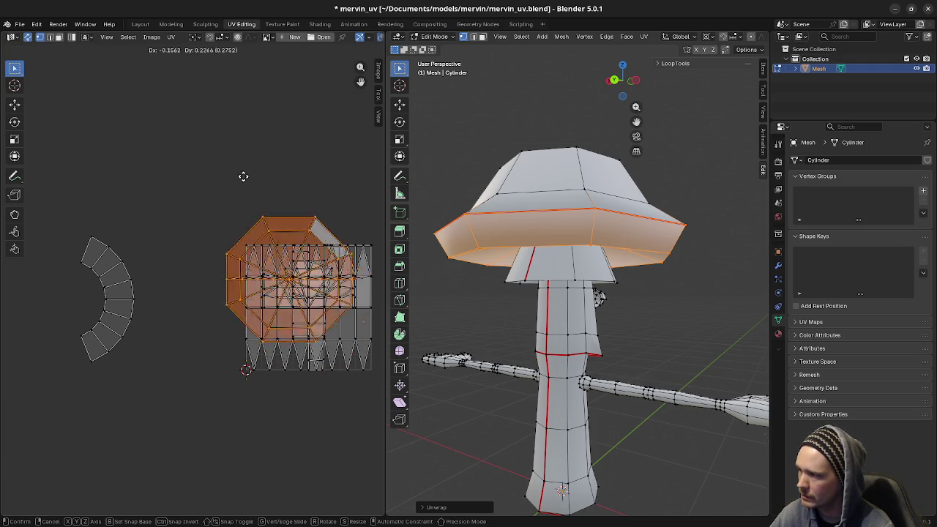
right_click(186, 110)
- In X-ray, unwrap the whole cap into two octagon islands placed upper left
mouse_move(616, 288)
middle_mouse_down()
mouse_move(552, 261)
mouse_move(568, 286)
middle_mouse_up()
key("alt+z")
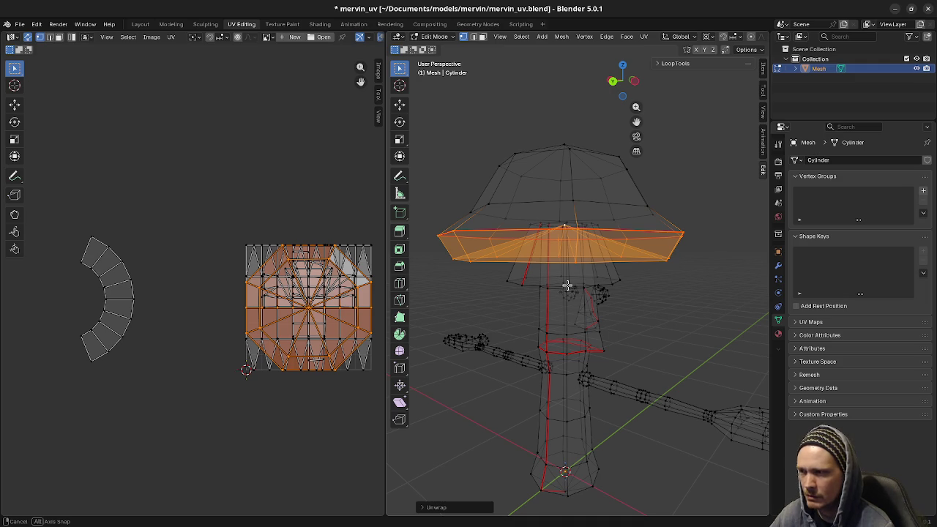
key("alt+a")
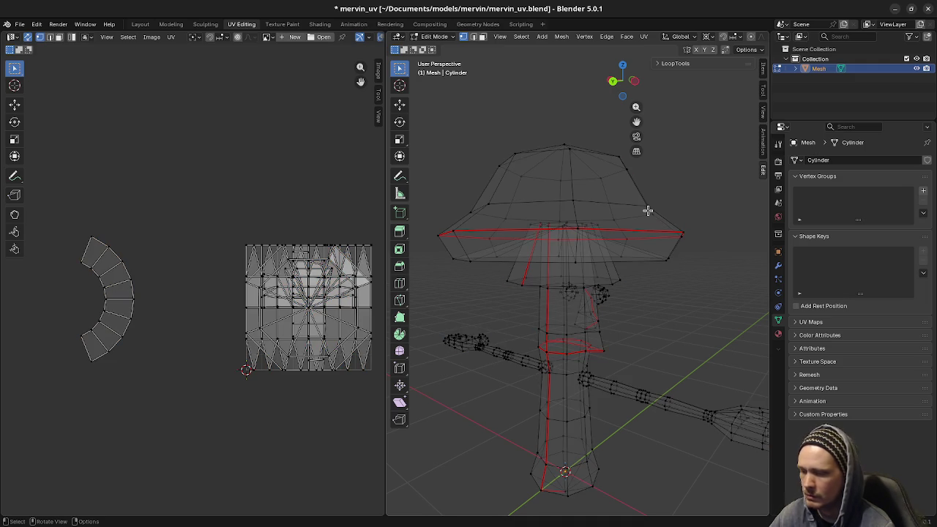
key("l")
key("u")
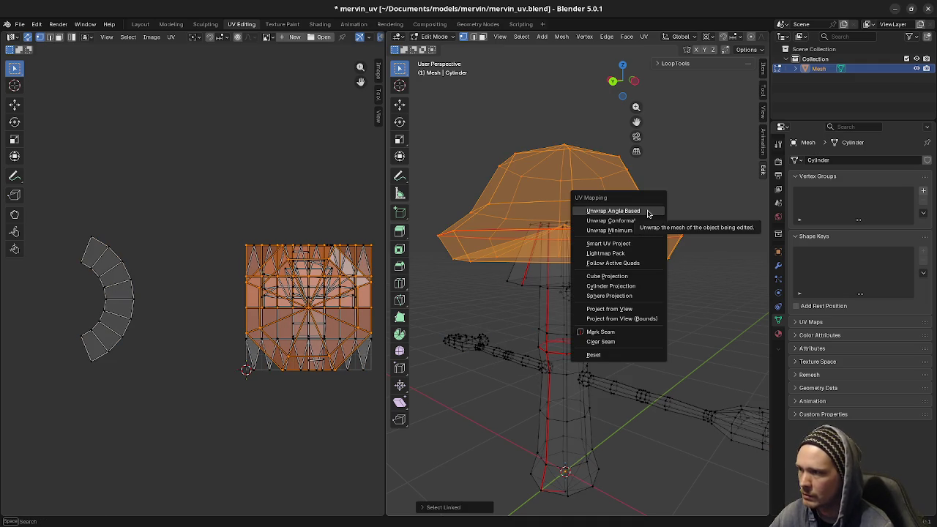
left_click(648, 211)
key("g")
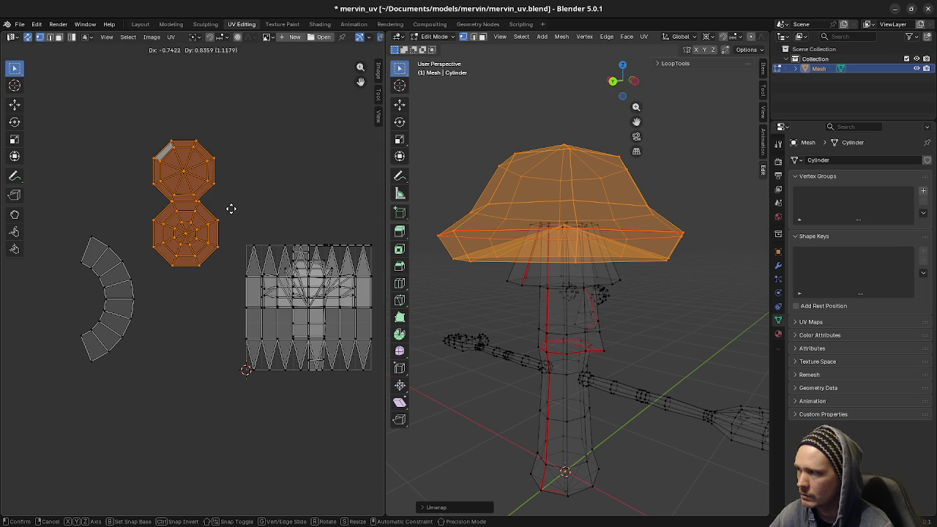
left_click(243, 194)
- Return to solid shading and reselect the mushroom cap island
key("alt+a")
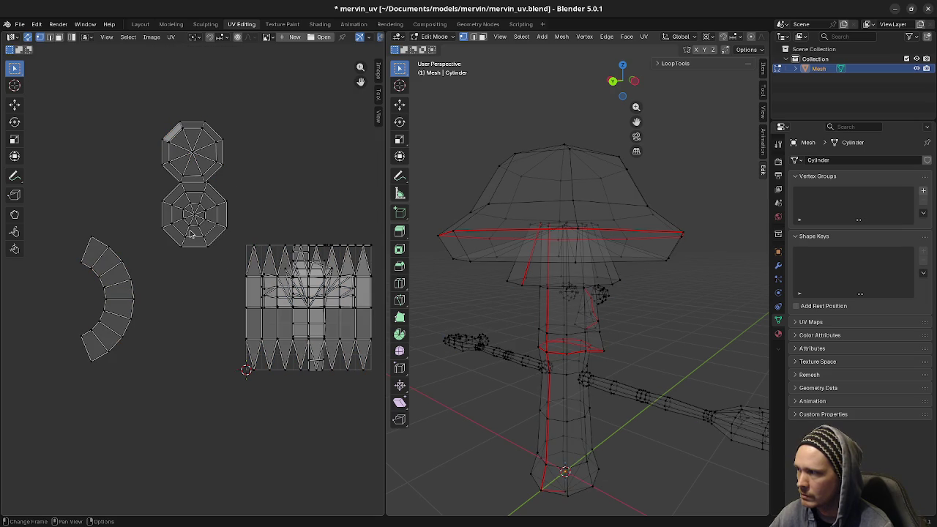
key("z")
mouse_move(552, 338)
middle_mouse_down()
mouse_move(550, 348)
mouse_move(504, 342)
middle_mouse_up()
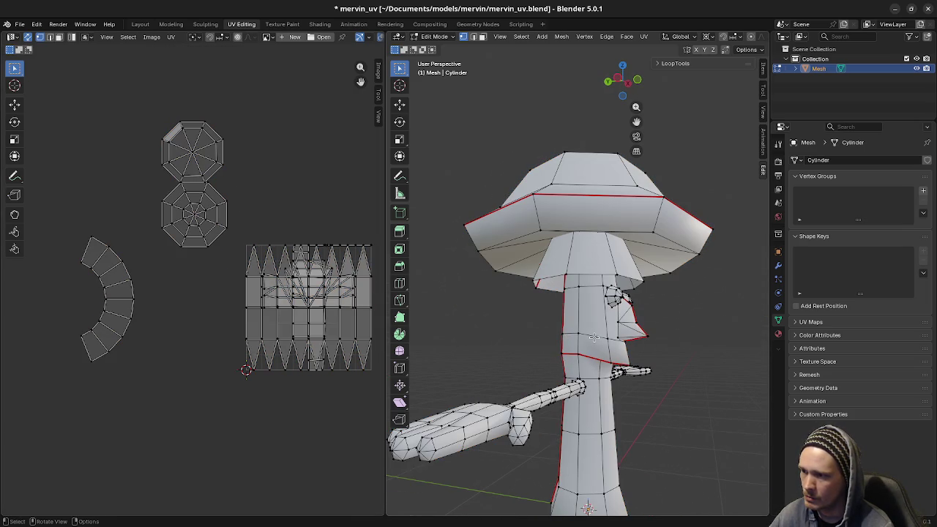
key("l")
key("alt+a")
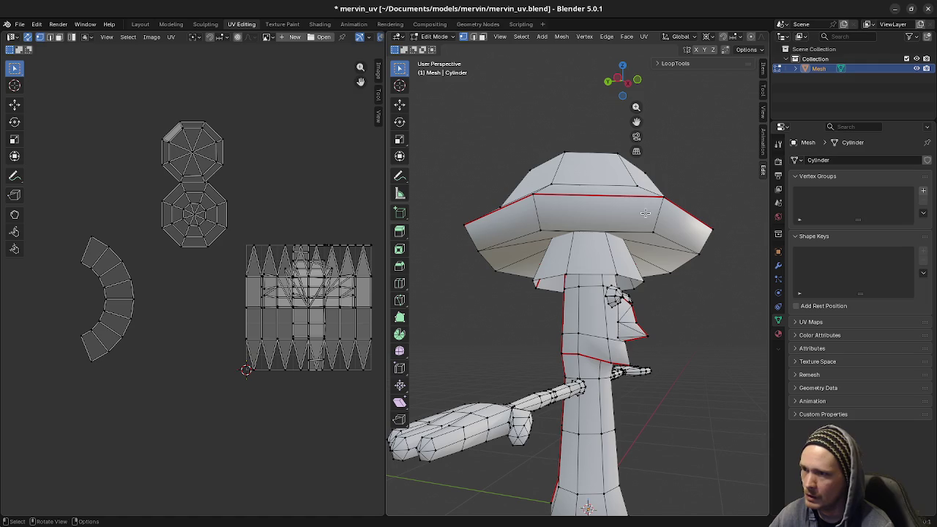
key("l")
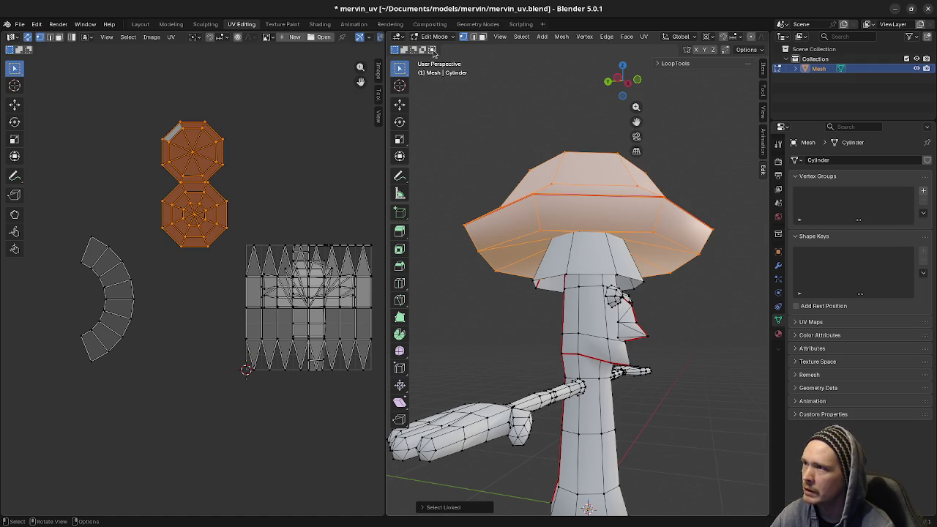
middle_click_drag(658, 229, 663, 228)
key("alt+a")
key("l")
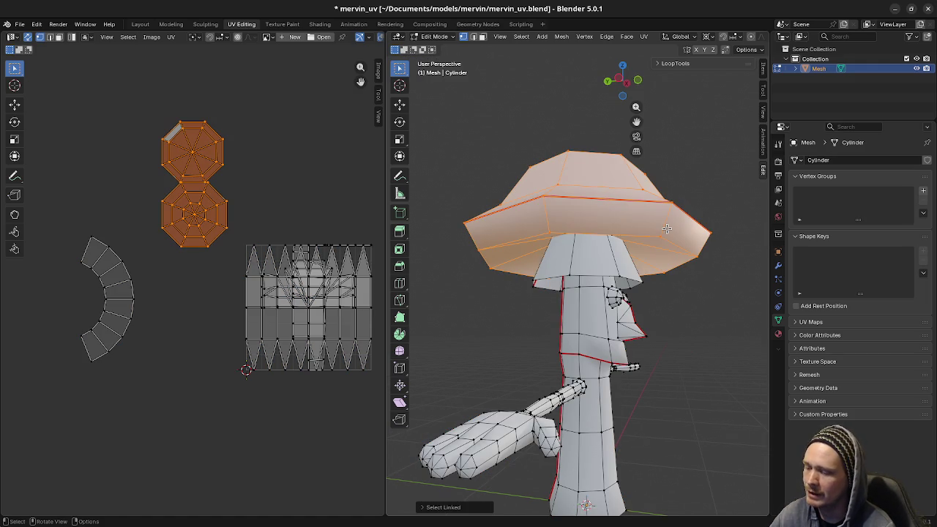
key("a")
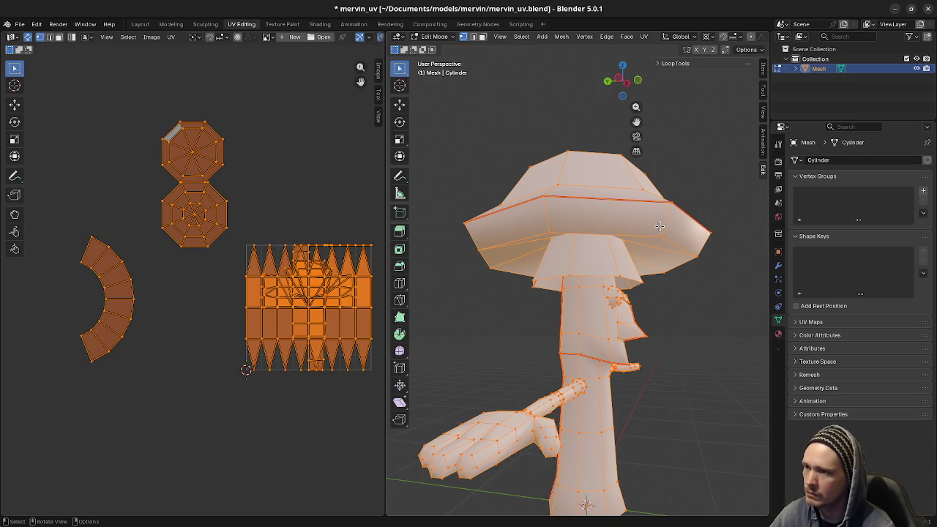
key("alt+a")
key("l")
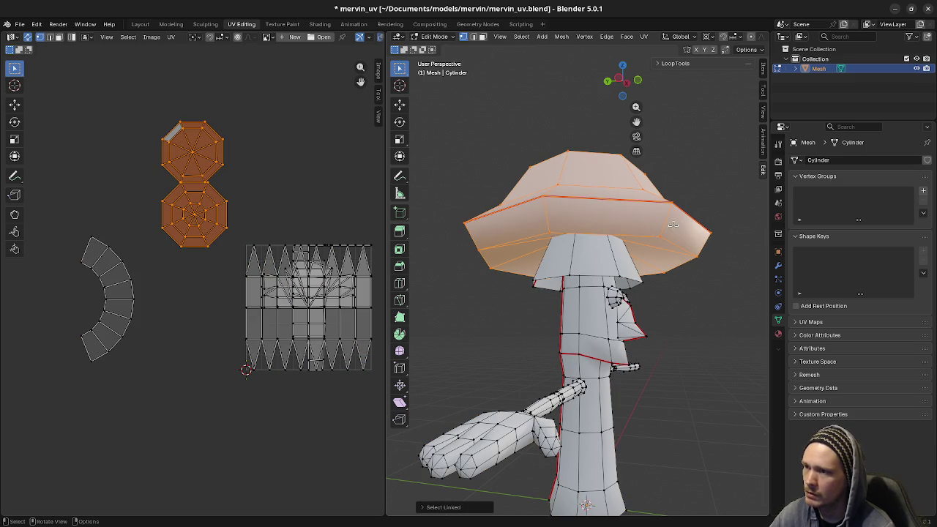
middle_click_drag(546, 253, 586, 231)
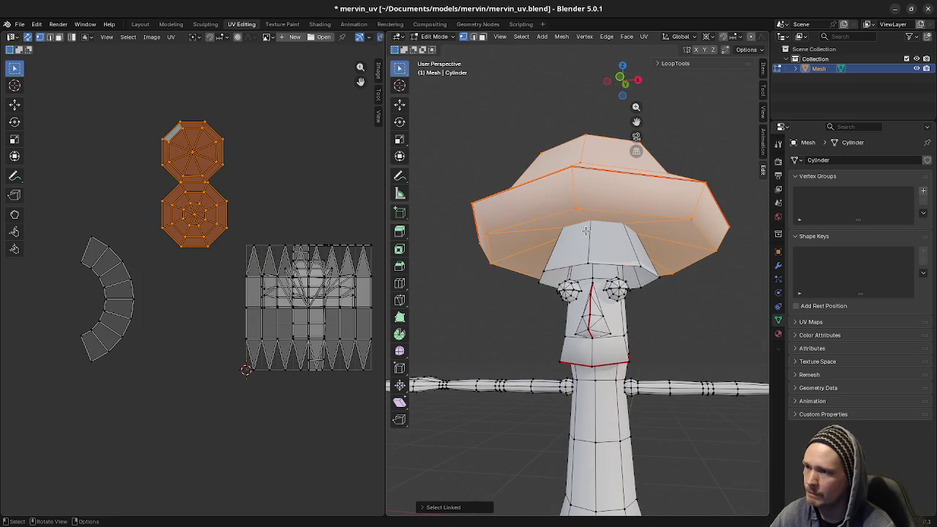
mouse_move(693, 223)
middle_mouse_down()
mouse_move(618, 256)
mouse_move(598, 285)
mouse_move(659, 226)
middle_mouse_up()
key("a")
key("alt+a")
key("l")
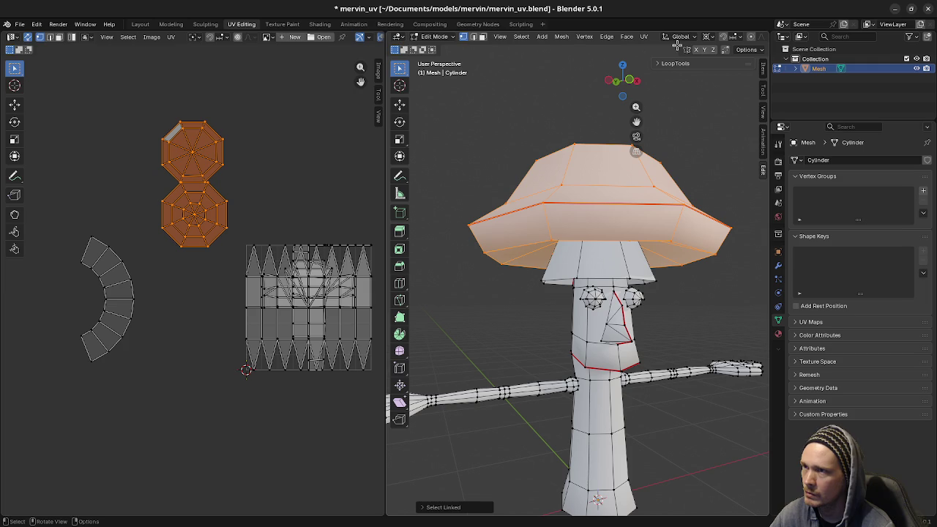
scroll(685, 42, "down", 2)
scroll(685, 42, "down", 2)
scroll(685, 42, "down", 2)
scroll(688, 40, "down", 1)
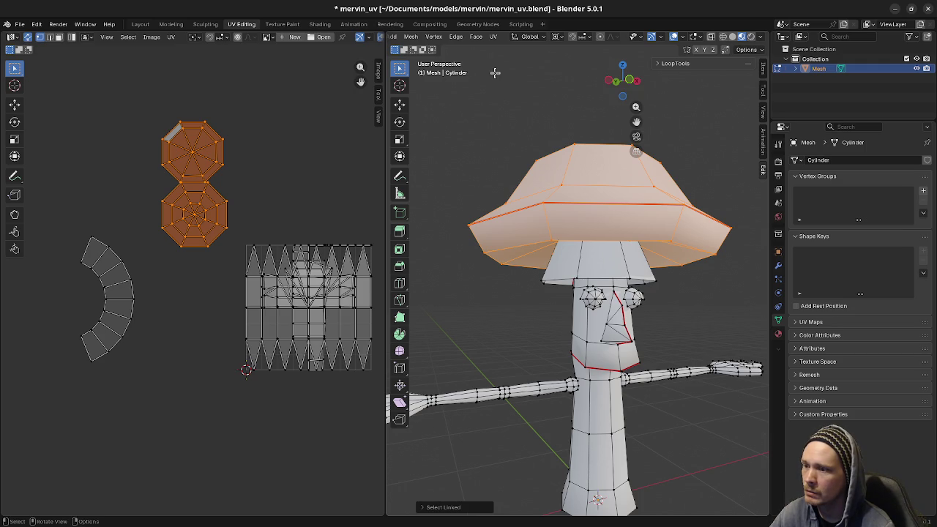
- Limit linked selection to UV island borders and select the hat brim
left_click(443, 507)
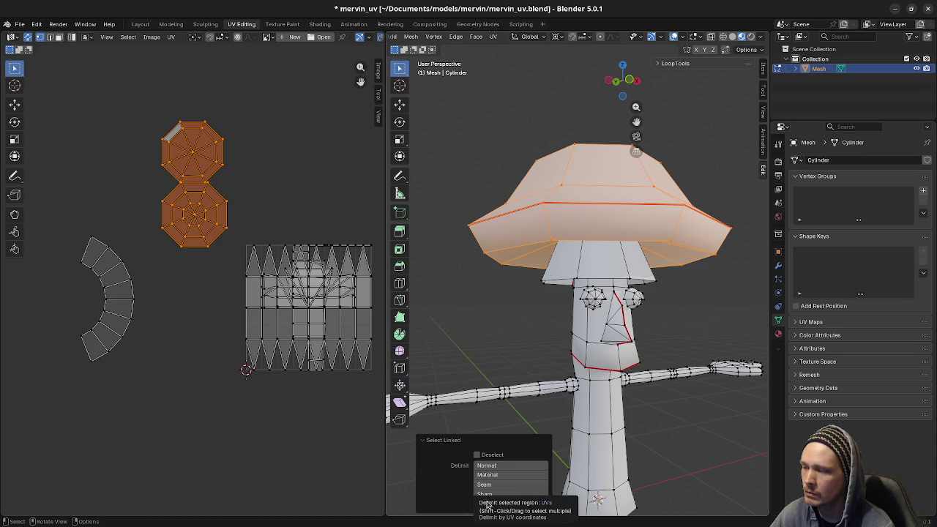
left_click(484, 504)
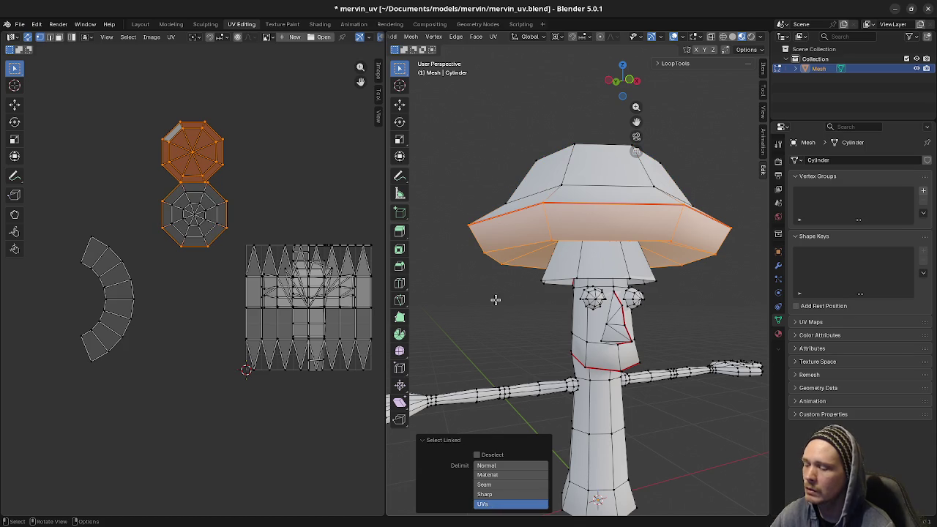
middle_click_drag(495, 299, 517, 300)
key("a")
key("alt+a")
key("l")
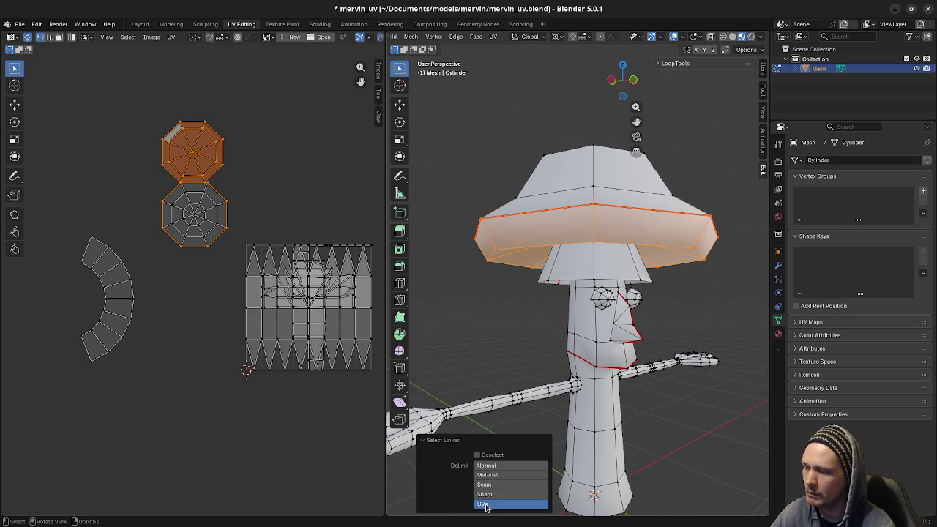
- Compare linked selections of the brim alone and the whole mushroom cap
left_click(516, 278)
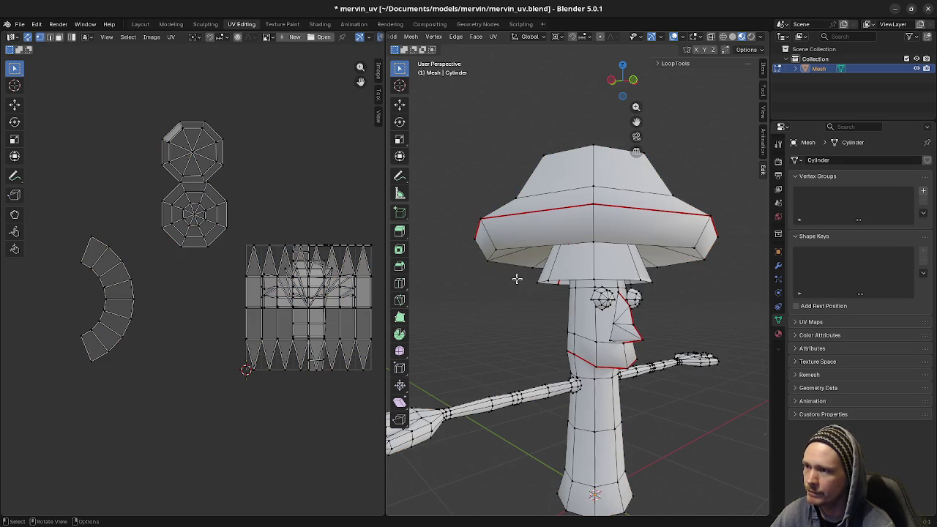
key("l")
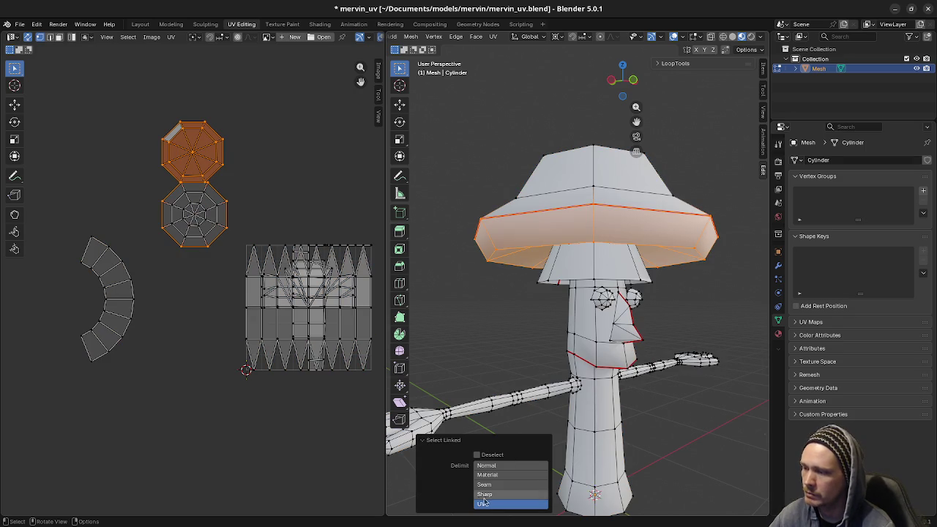
left_click(489, 466)
key("alt+a")
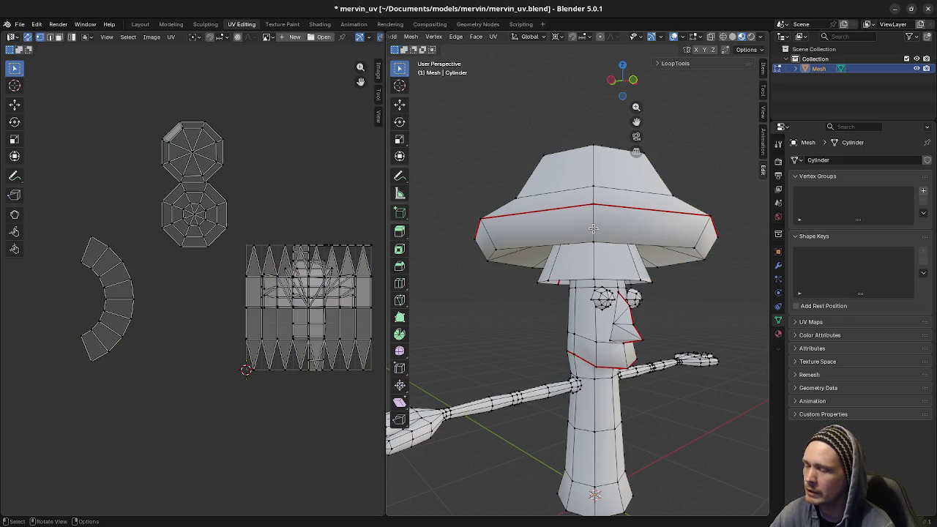
key("l")
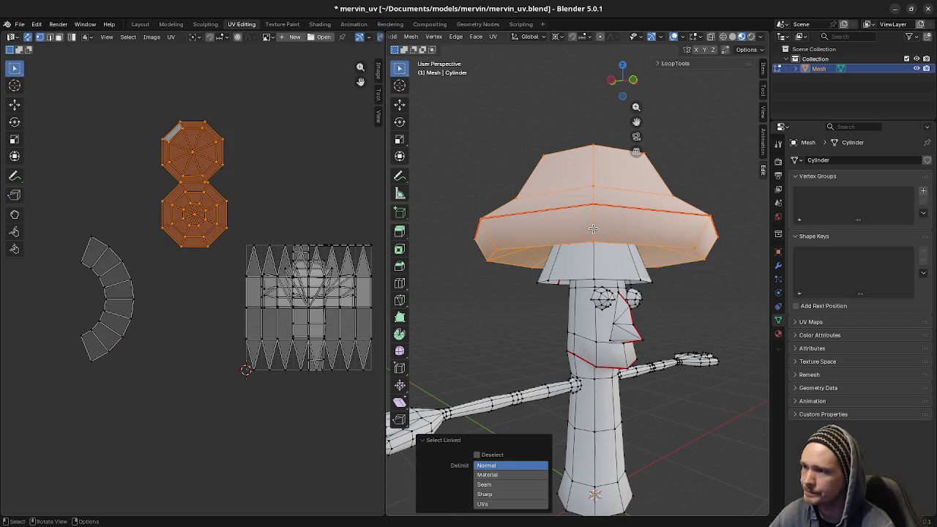
key("ctrl+z")
key("l")
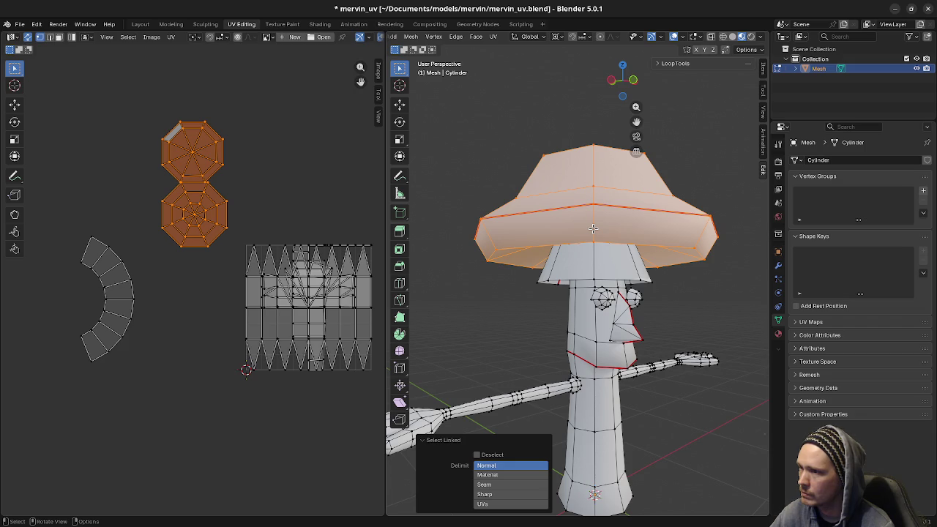
- Select the lower octagon UV island and move it above the other octagon
key("alt+a")
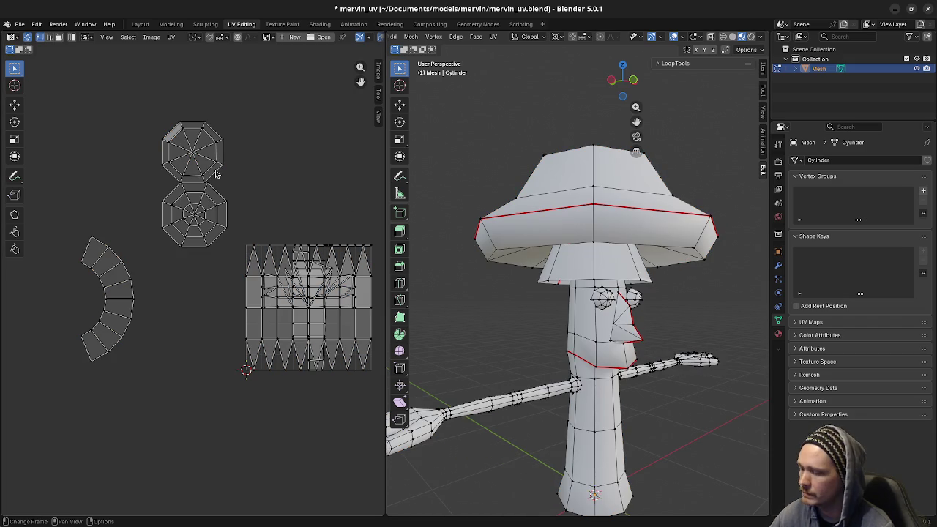
key("l")
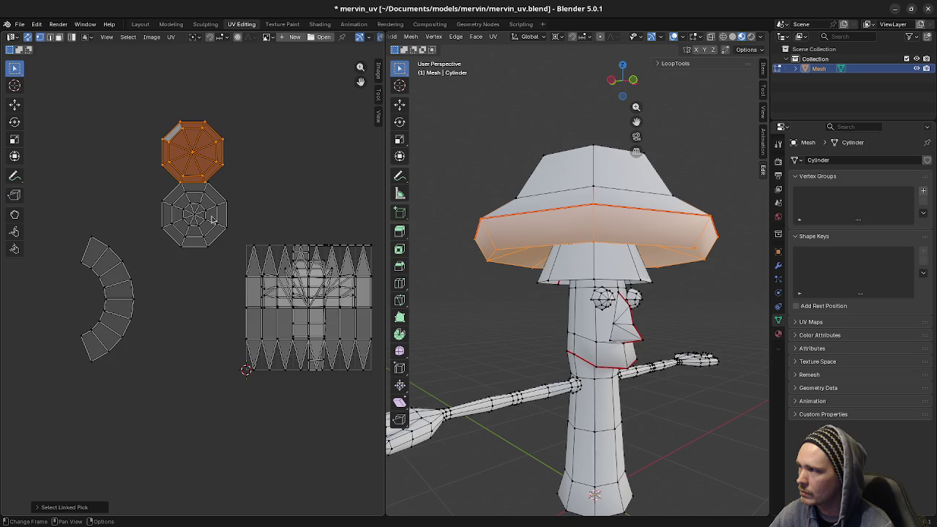
key("alt+a")
key("l")
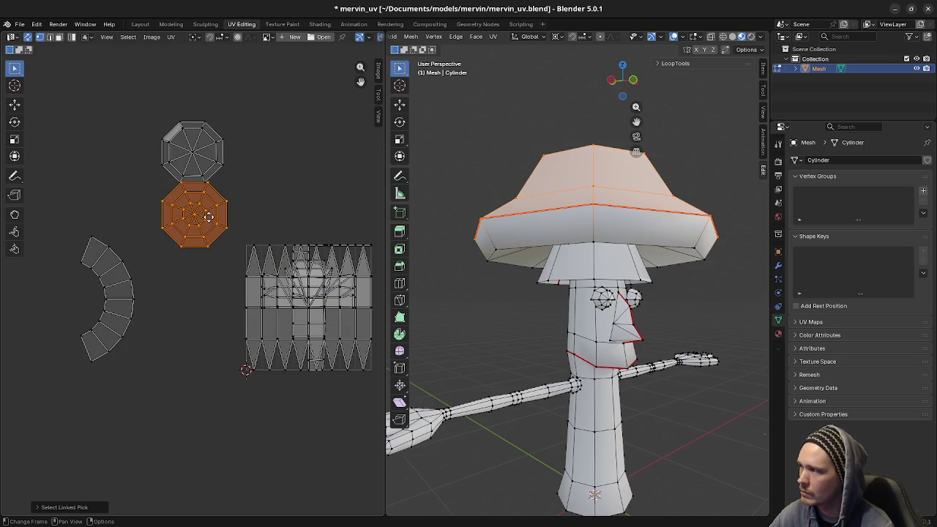
key("g")
left_click(207, 89)
key("a")
key("alt+a")
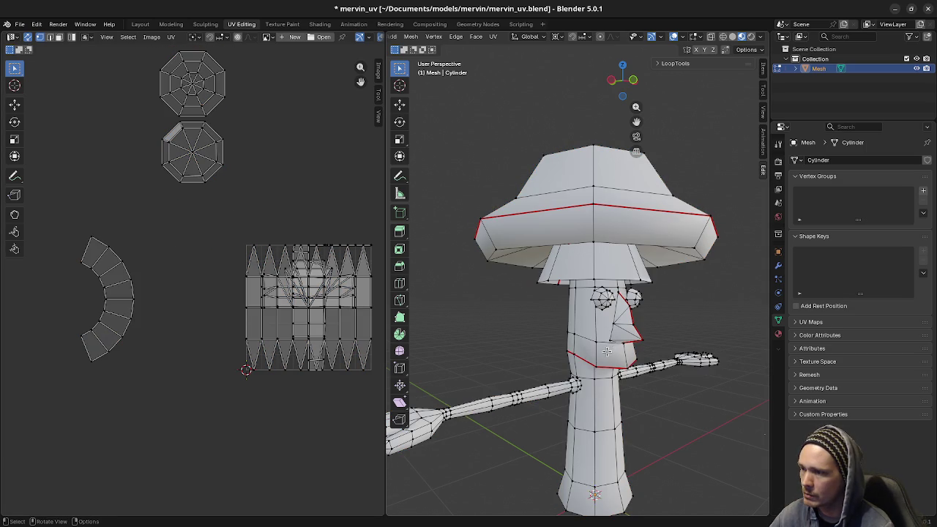
middle_click_drag(607, 352, 648, 375)
- Project the right arm's UVs from the top view and place the island near the octagons
key("l")
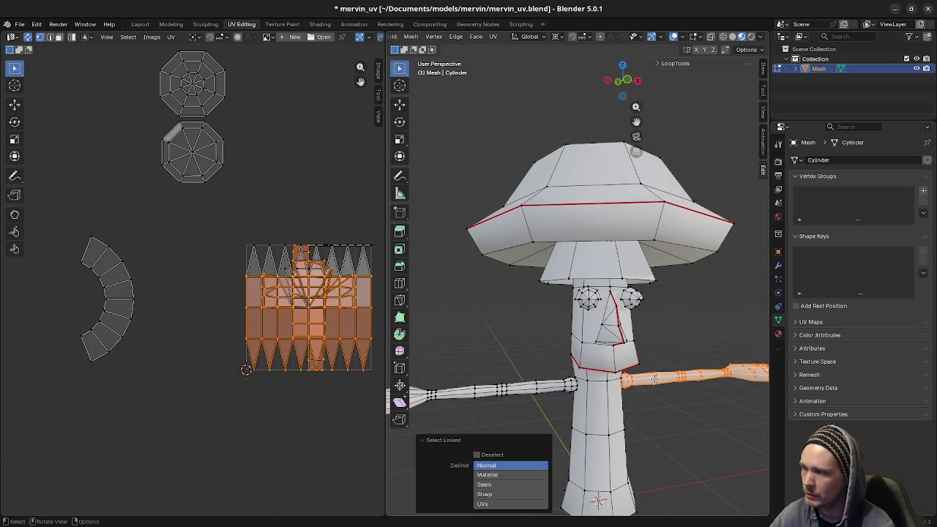
key("KP_1")
key("KP_7")
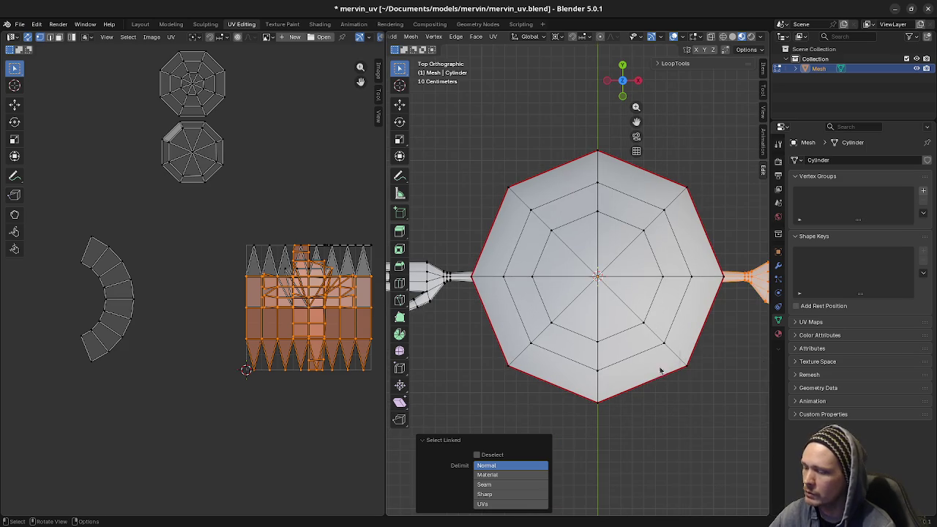
key("u")
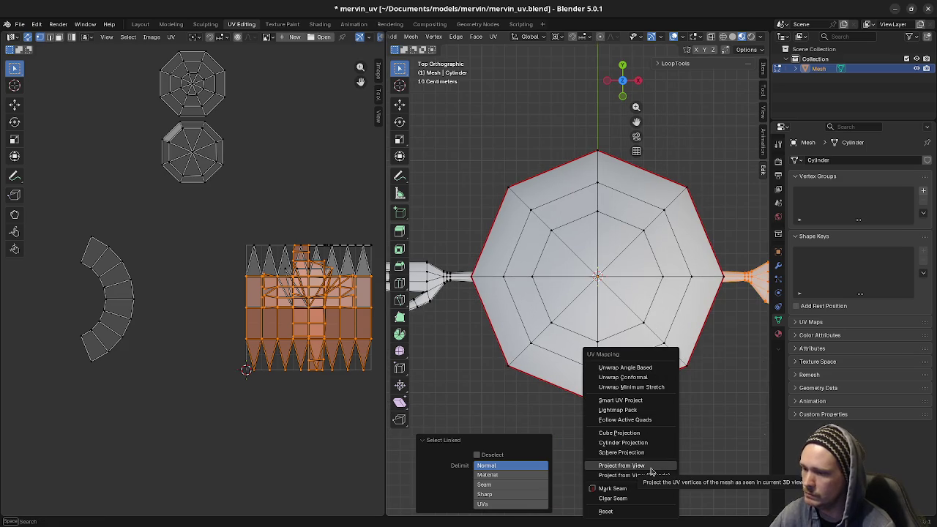
left_click(650, 467)
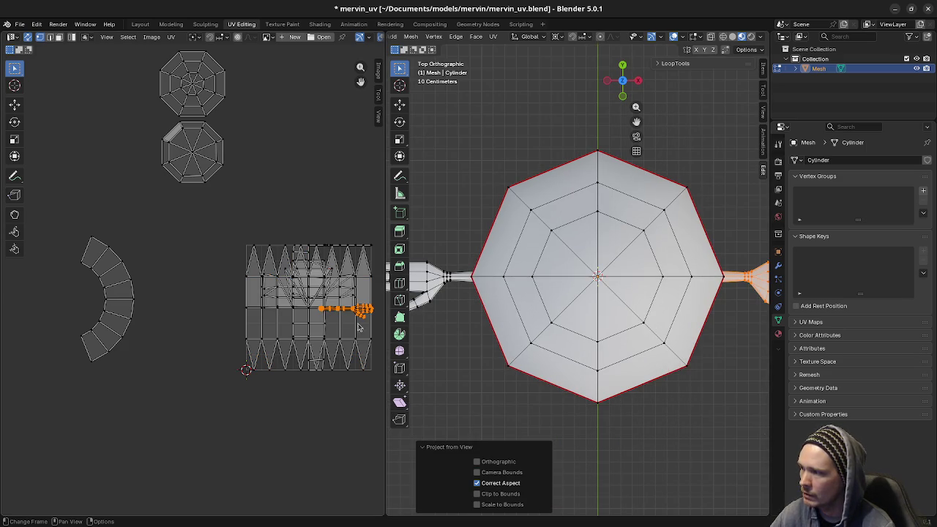
key("g")
left_click(324, 181)
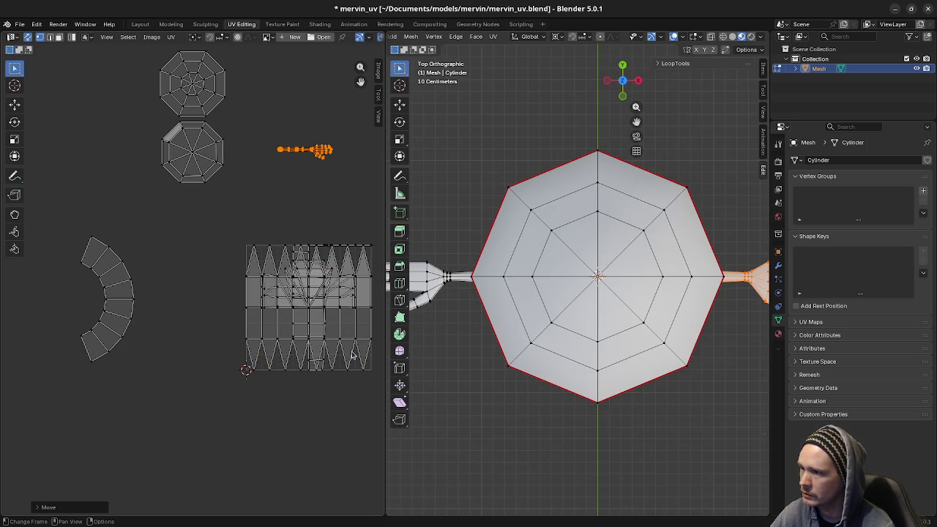
key("alt+a")
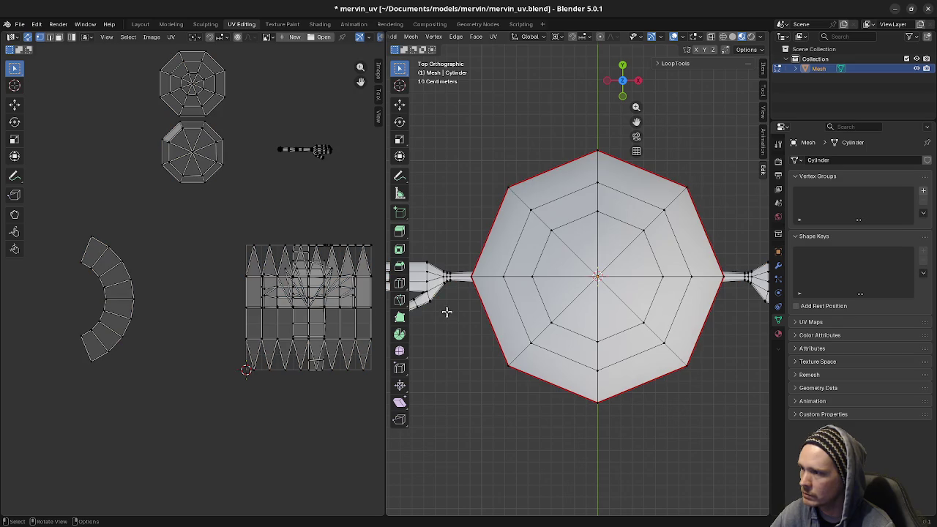
- Project the left arm's UVs from the top view and stack it below the first arm island
key("l")
key("i")
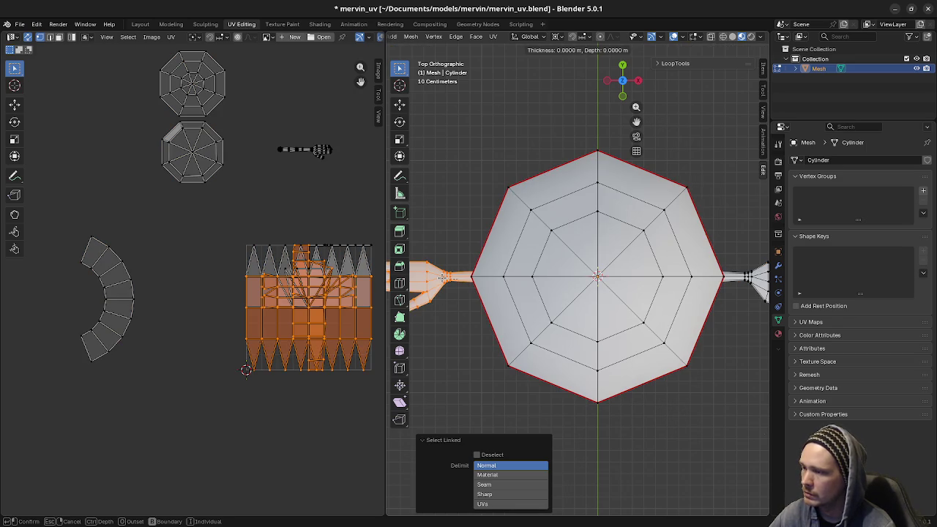
key("Escape")
key("u")
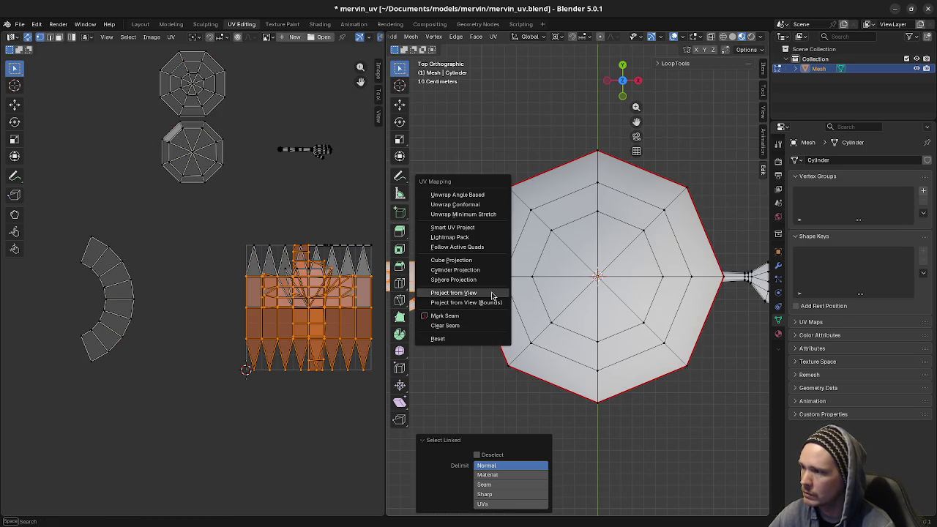
left_click(466, 301)
key("g")
left_click(353, 200)
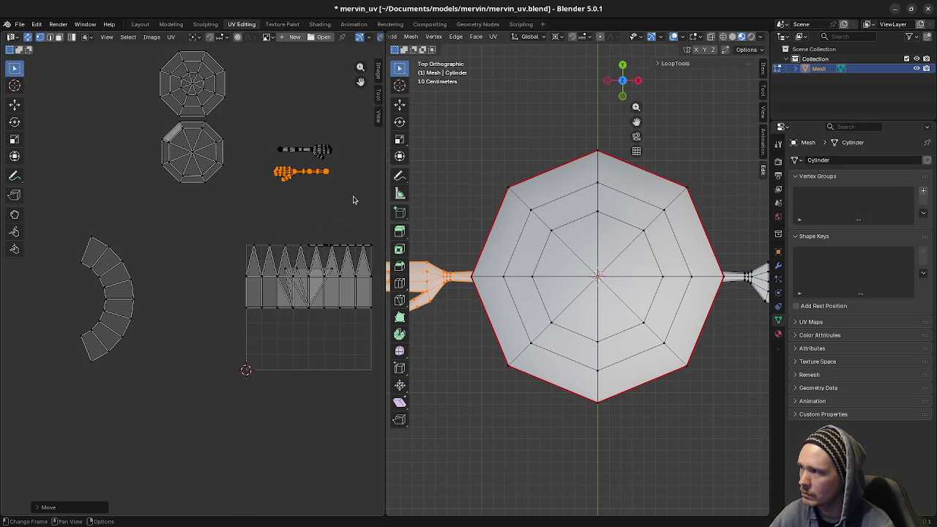
left_click(371, 333)
middle_click_drag(556, 307, 604, 393)
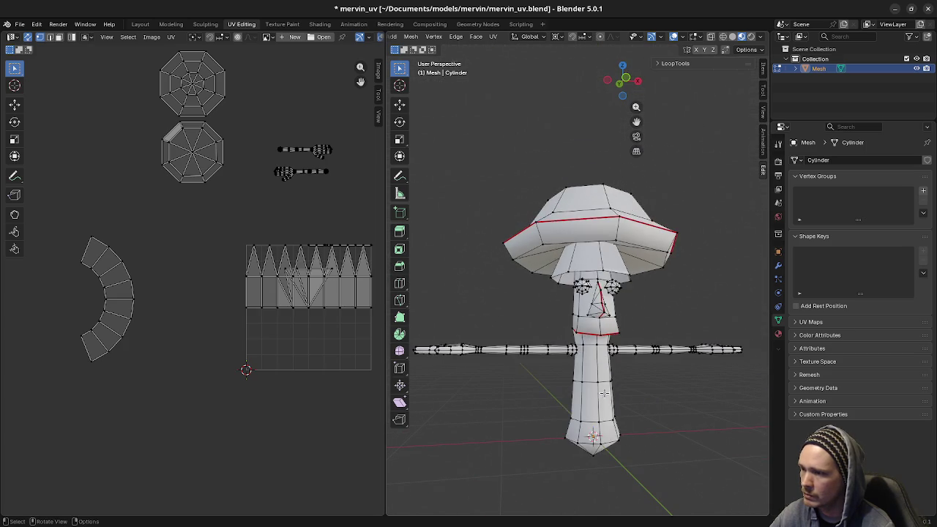
- Select the mushroom stem with L and unwrap it, cancelling an accidental inset
key("l")
key("i")
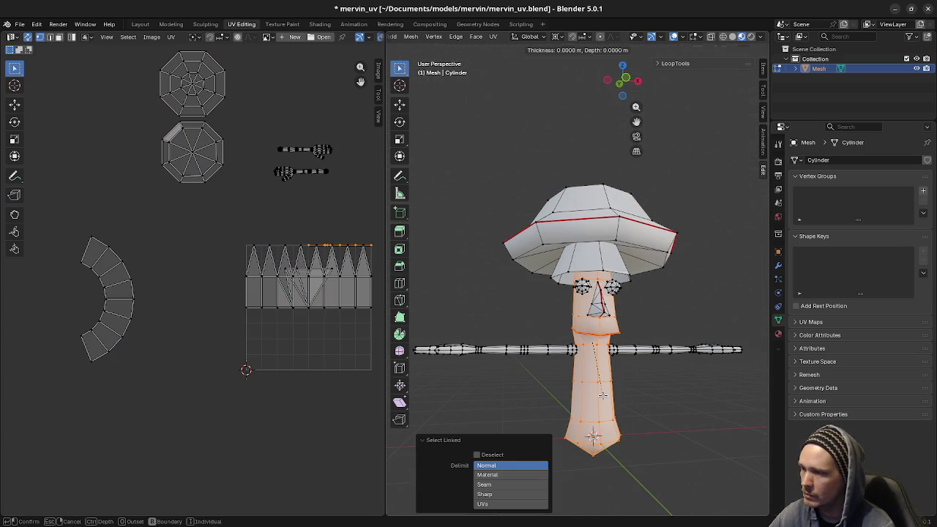
key("Escape")
key("u")
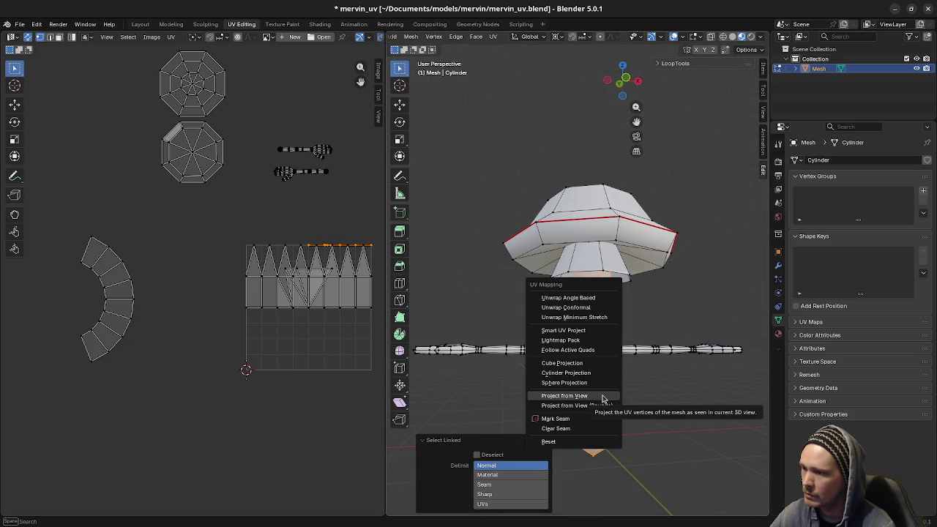
left_click(568, 298)
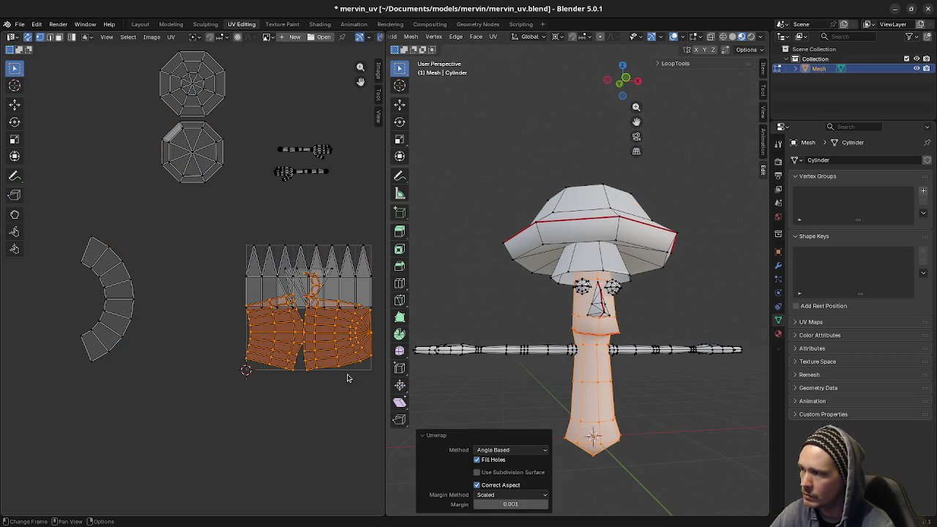
- Mark a seam at the bottom tip loop of the stem
mouse_move(449, 402)
middle_mouse_down()
mouse_move(680, 429)
mouse_move(606, 442)
mouse_move(590, 464)
middle_mouse_up()
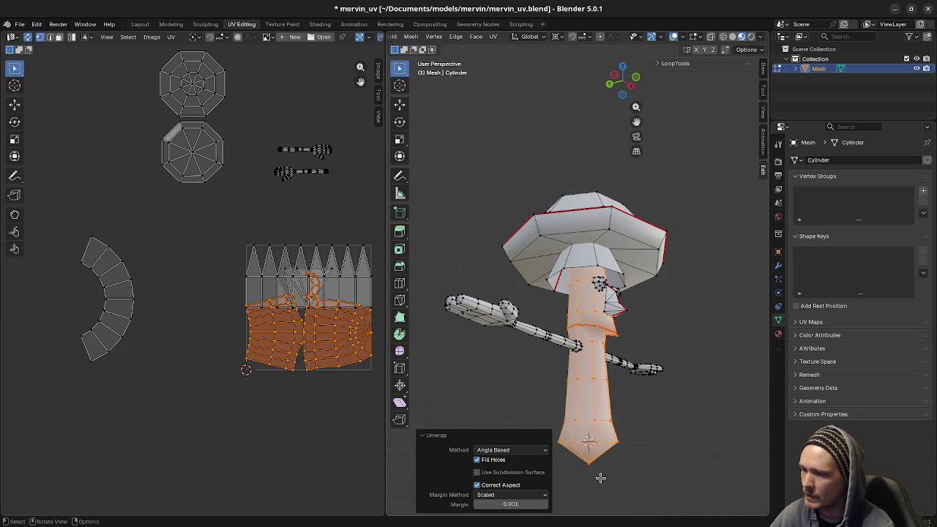
left_click(590, 462)
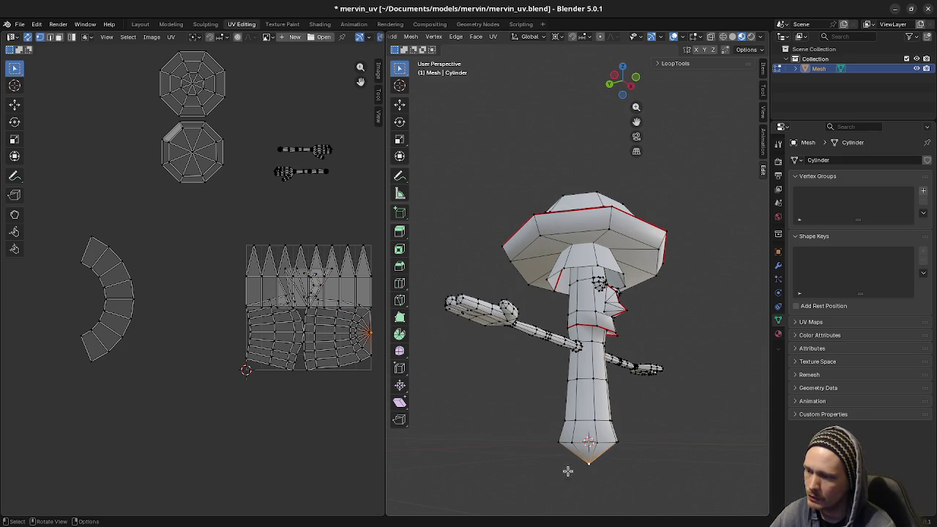
mouse_move(634, 466)
middle_mouse_down()
mouse_move(682, 457)
mouse_move(691, 464)
middle_mouse_up()
left_click(690, 464)
left_click(573, 442)
key("u")
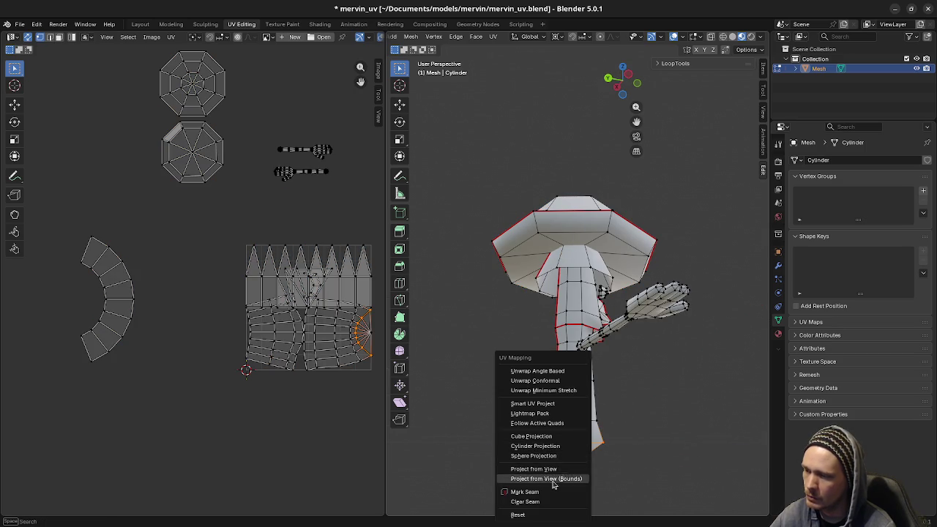
left_click(551, 492)
- Try marking a seam on the selected edges, then clear that seam again
mouse_move(545, 439)
middle_mouse_down()
mouse_move(593, 449)
mouse_move(557, 456)
middle_mouse_up()
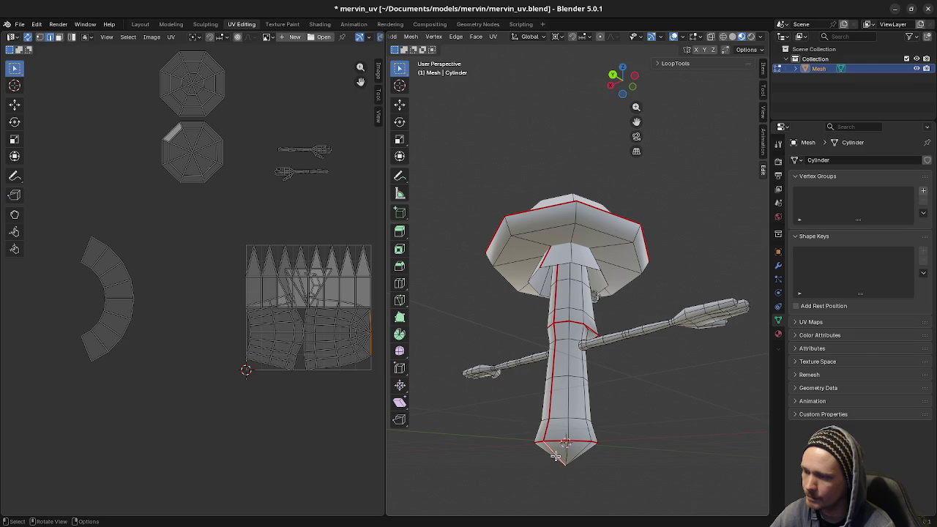
key("u")
left_click(542, 457)
key("u")
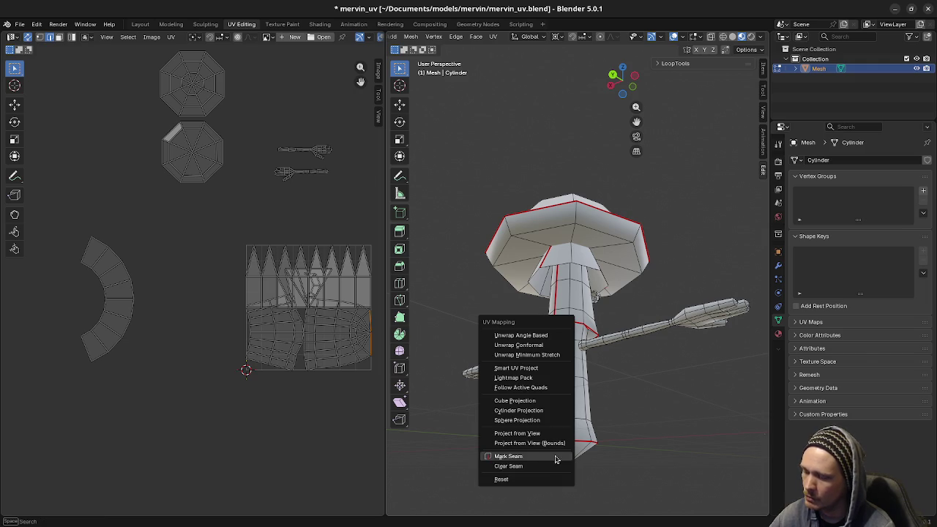
left_click(541, 468)
- Re-unwrap the stem, move its islands below the UV grid, and deselect everything
mouse_move(607, 460)
middle_mouse_down()
mouse_move(586, 464)
mouse_move(569, 445)
middle_mouse_up()
key("l")
key("u")
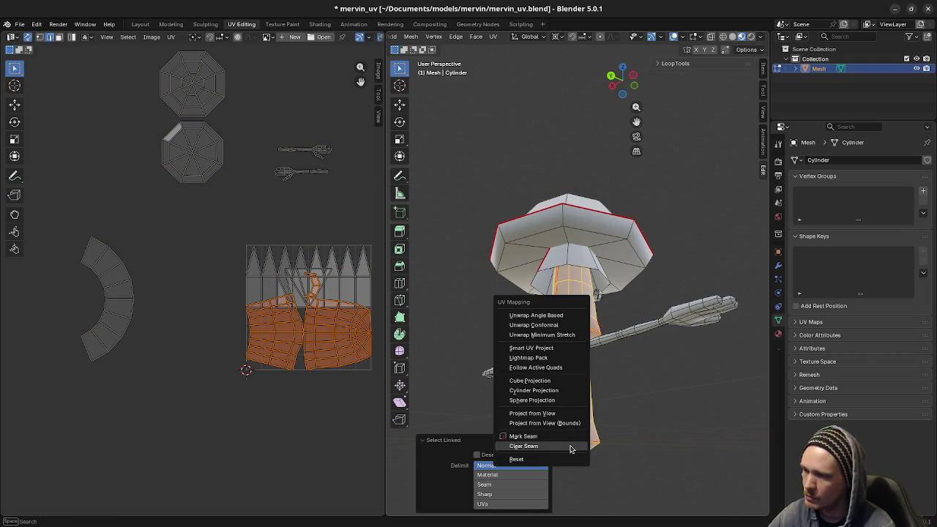
left_click(557, 315)
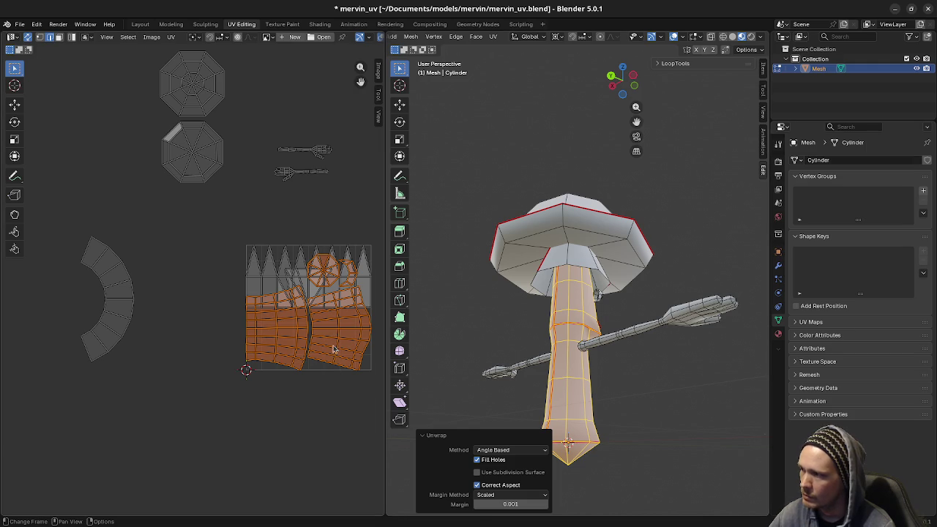
left_click_drag(336, 349, 300, 463)
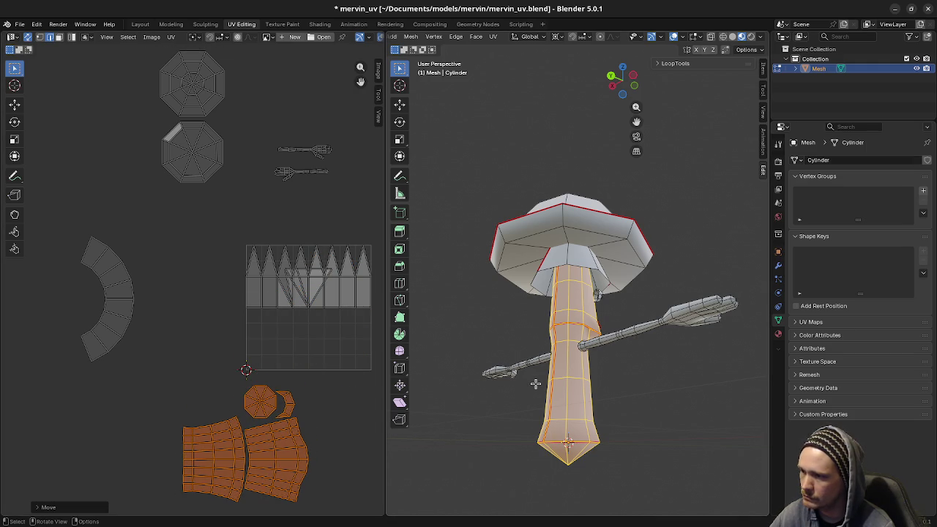
middle_click_drag(603, 368, 500, 378)
key("a")
key("alt+a")
middle_click_drag(594, 341, 591, 311)
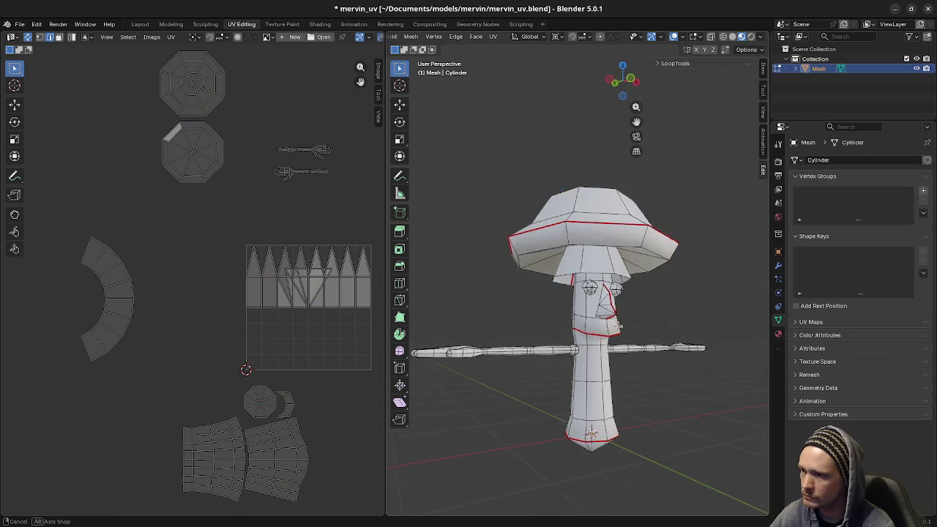
- Unwrap the nose faces and move the nose islands up-left outside the UV square
left_click(591, 311)
key("u")
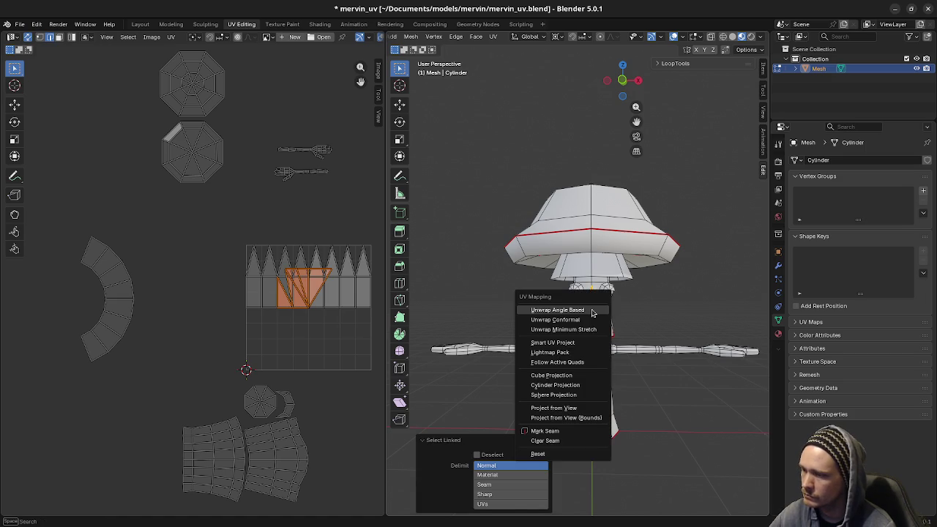
left_click(549, 308)
key("g")
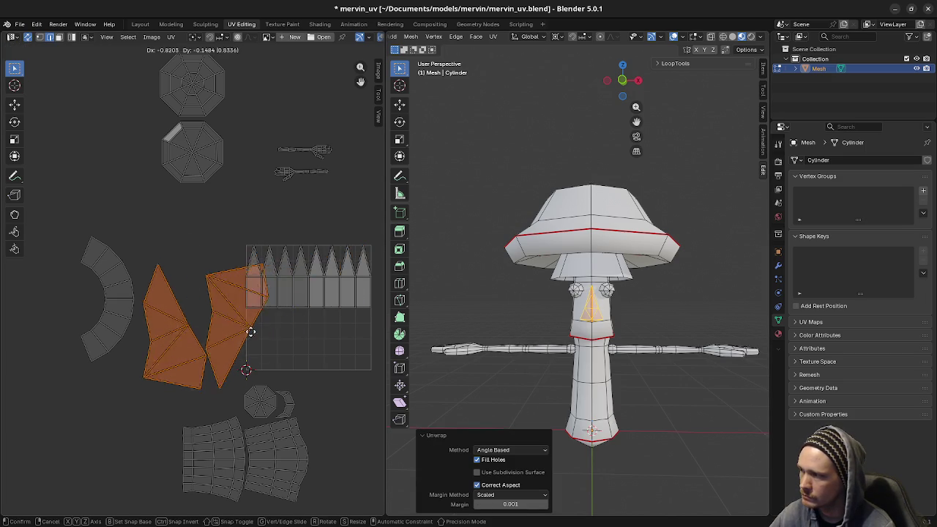
left_click(110, 154)
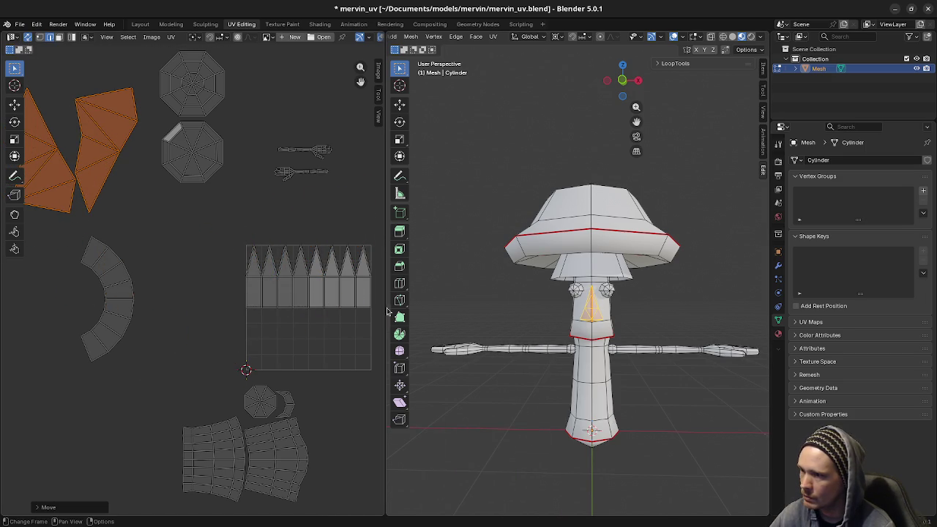
- Select both eyes and unwrap them angle-based into fresh islands
key("alt+a")
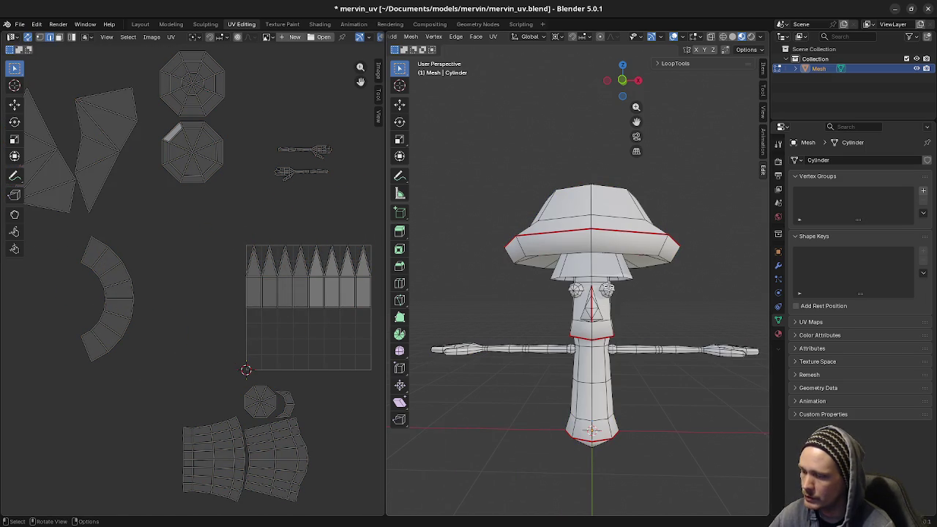
key("l")
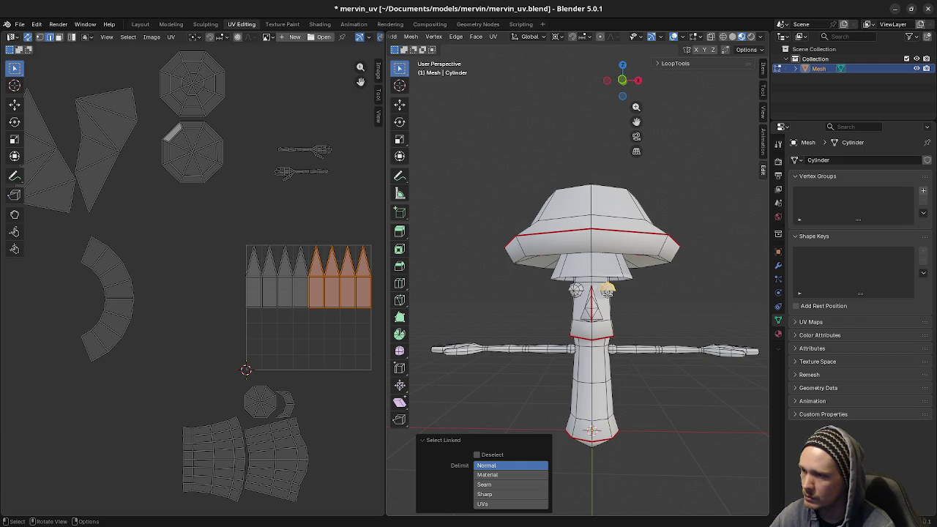
key("l")
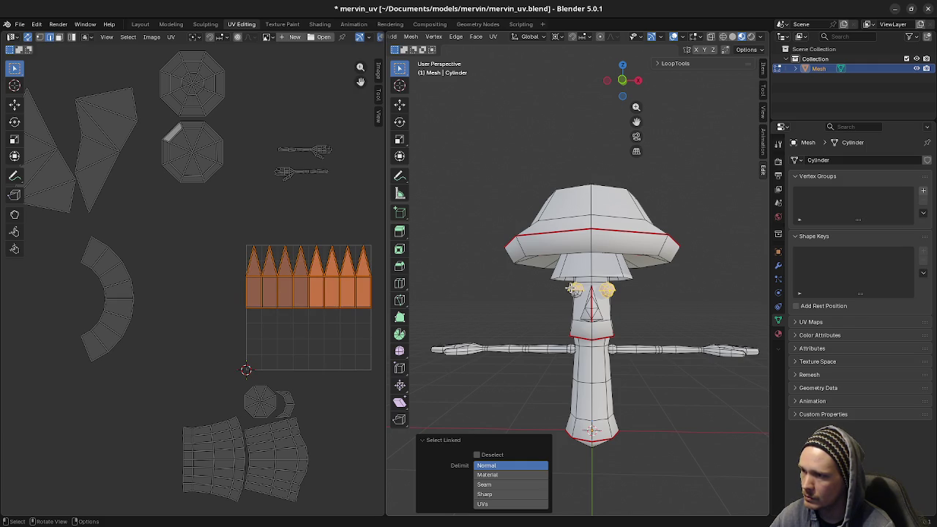
key("u")
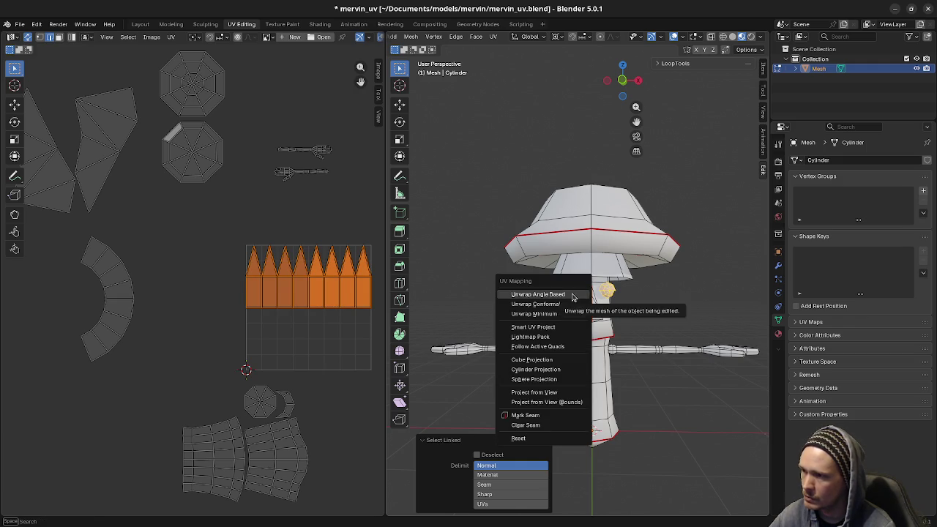
left_click(571, 294)
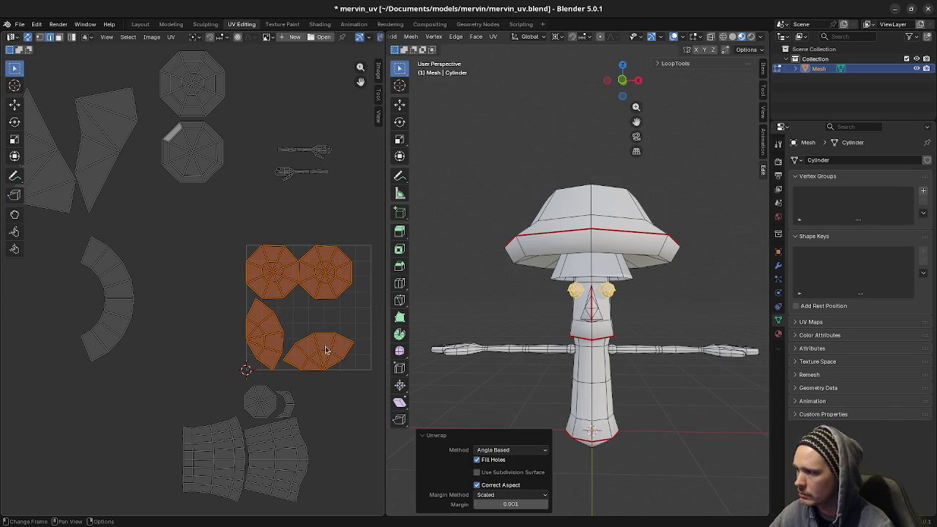
- Rotate the curved eye island upright and place it at the square's left edge
key("a")
key("alt+a")
key("l")
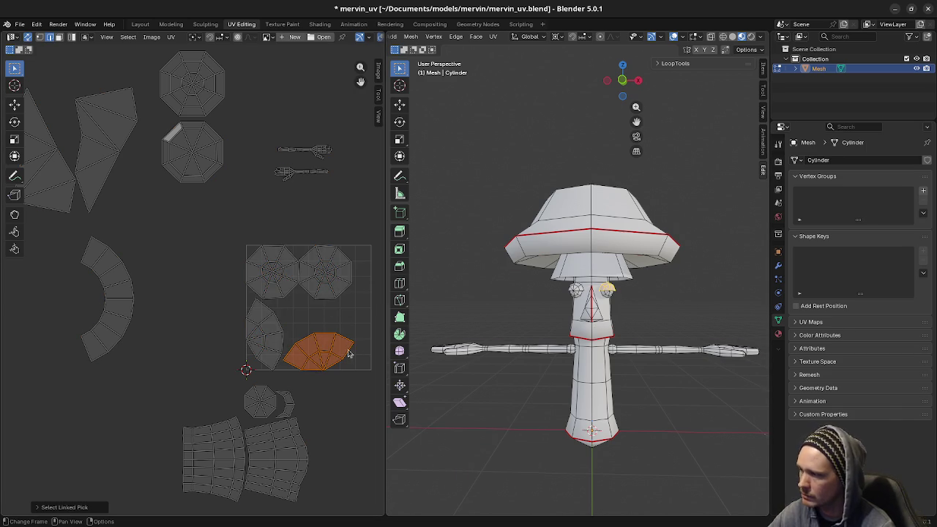
key("r")
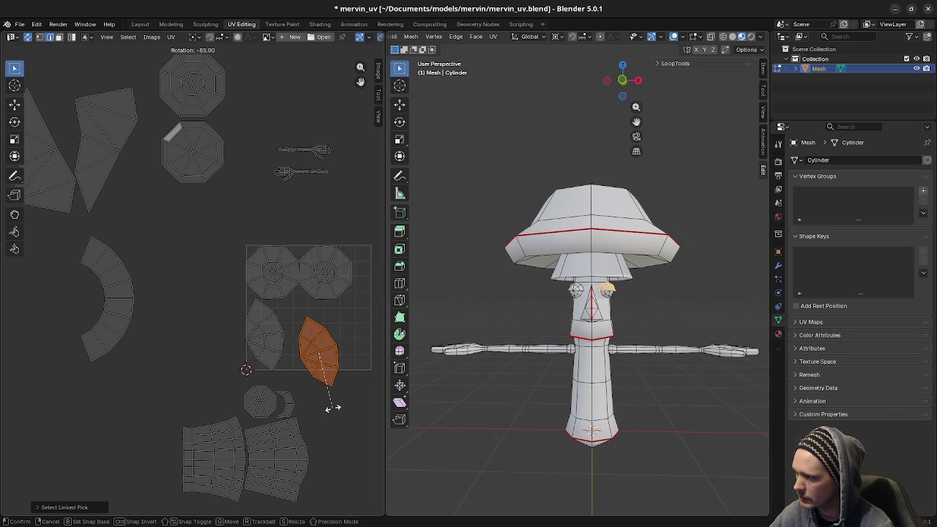
left_click(330, 409)
key("g")
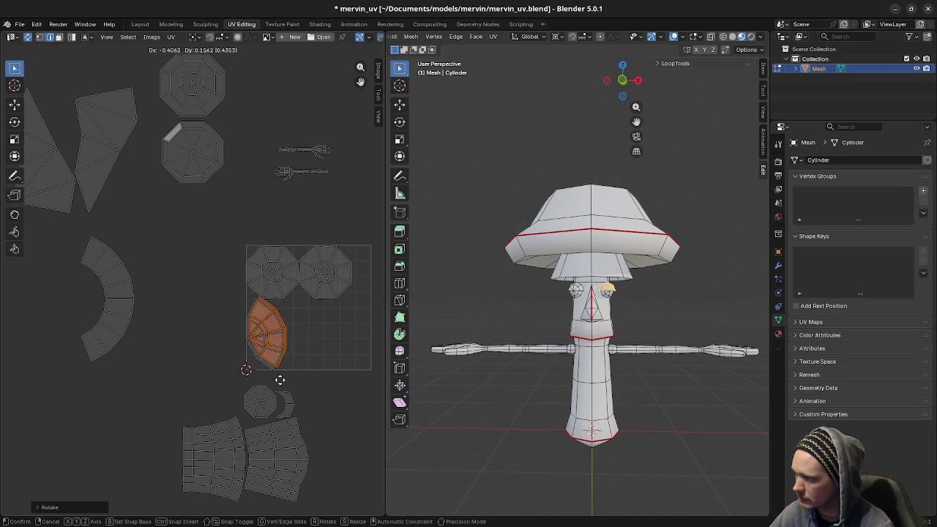
left_click(275, 386)
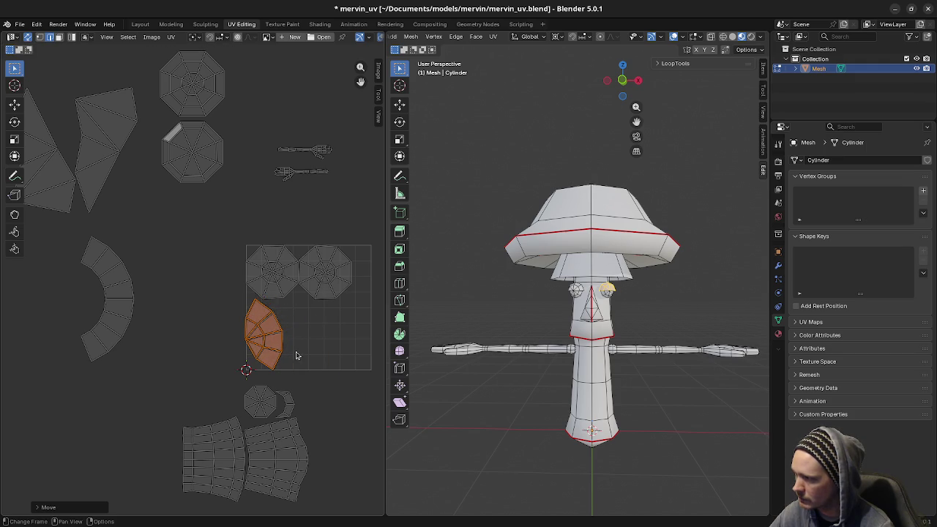
- Box-select the whole curved eye island and move it to the right of the UV square
left_click(257, 349)
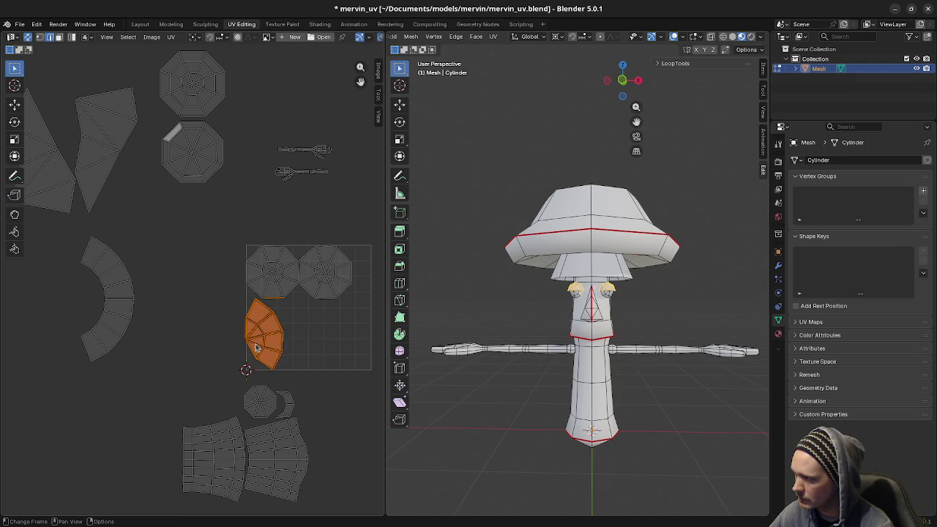
key("3")
left_click_drag(238, 311, 317, 380)
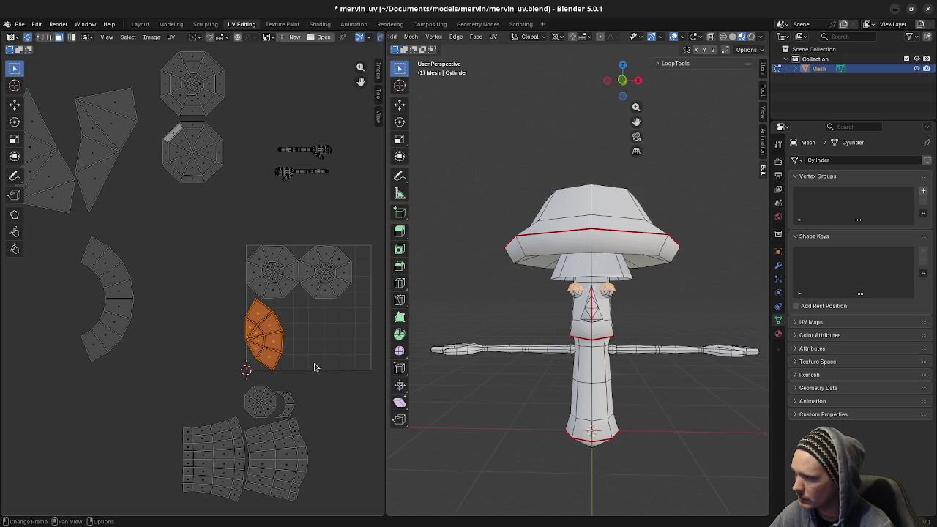
key("g")
left_click(4, 242)
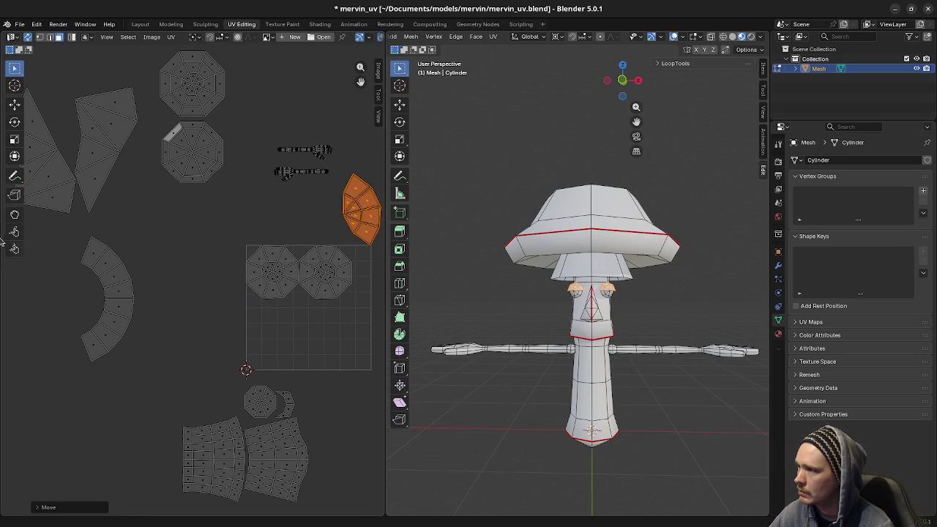
middle_click_drag(215, 251, 229, 279)
key("g")
left_click(322, 215)
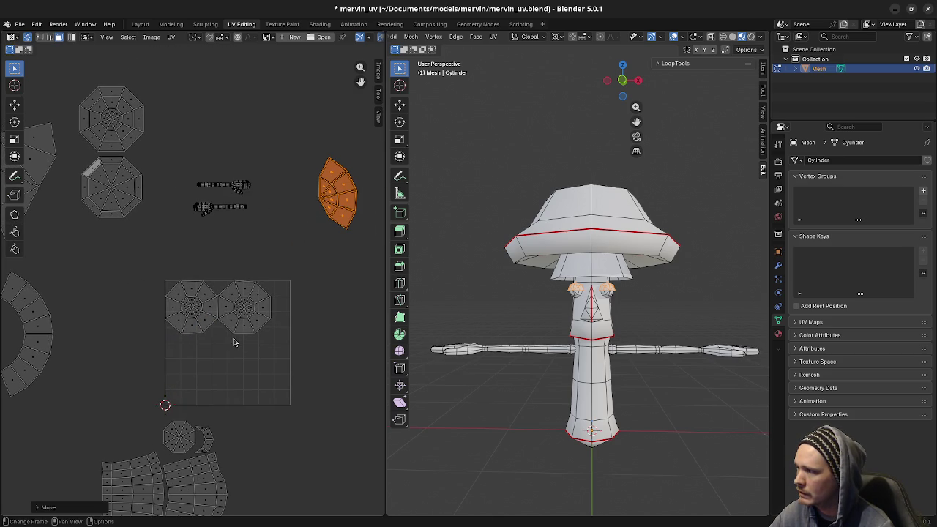
- Stack the two octagon eye islands and place them right of the UV square
left_click(249, 311)
key("l")
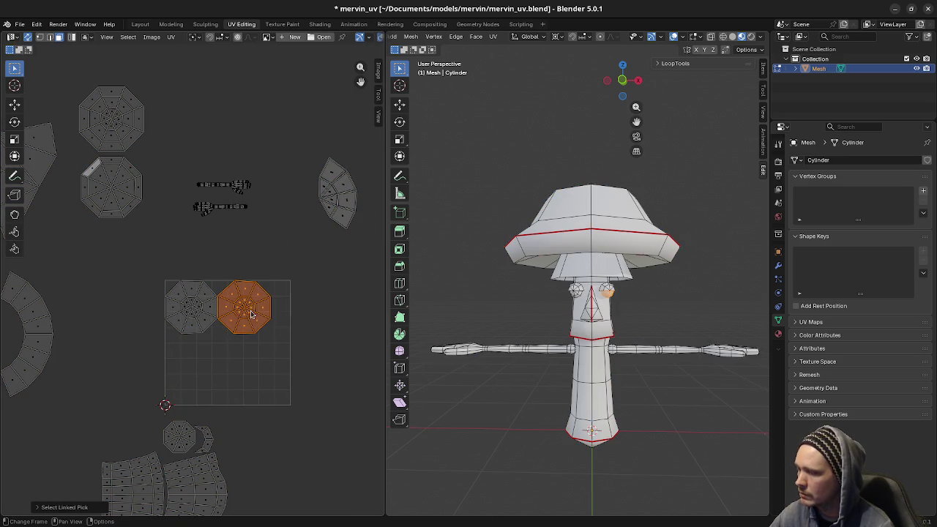
key("g")
left_click(219, 315)
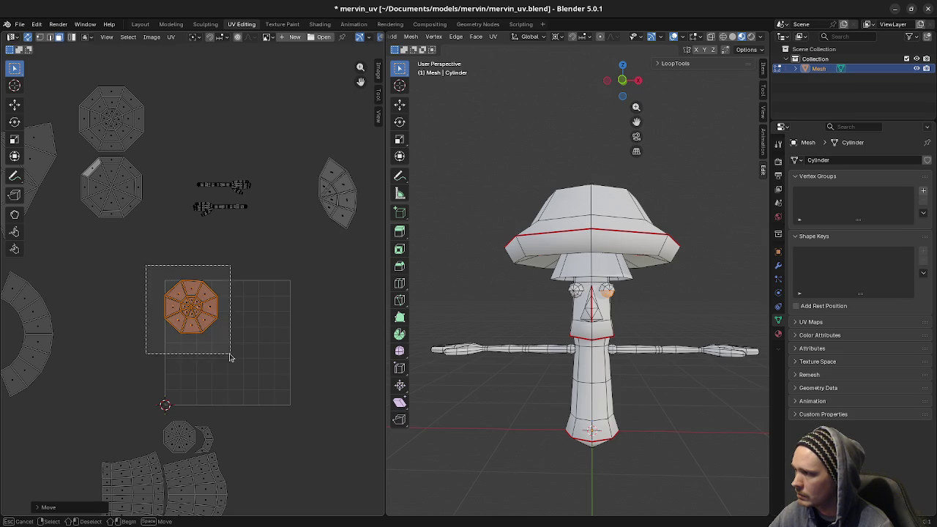
key("g")
left_click(359, 289)
left_click(262, 324)
scroll(249, 329, "down", 2)
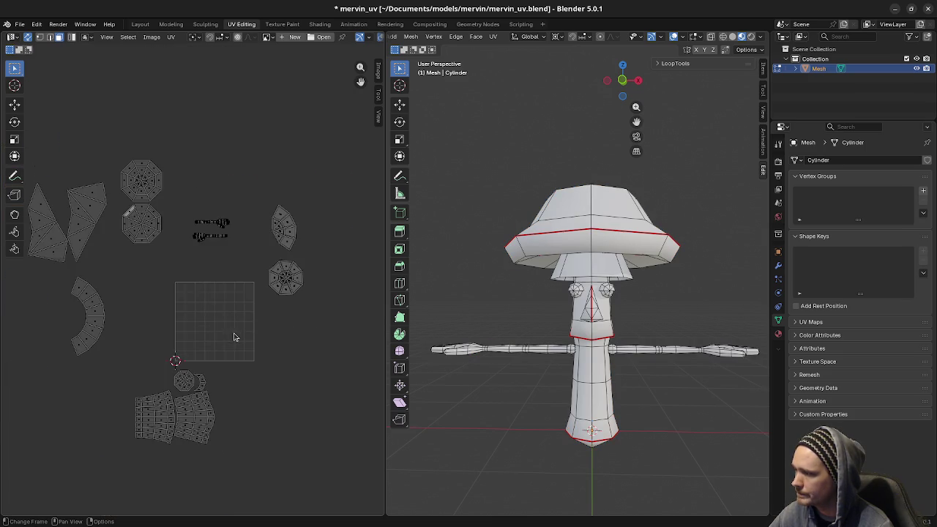
middle_click_drag(234, 334, 286, 345)
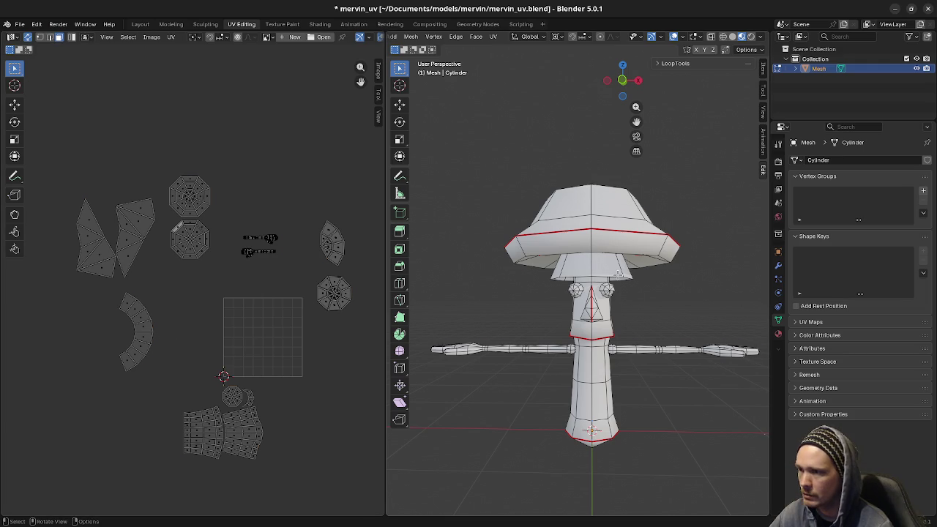
- Cylinder-project the ring band under the mushroom cap into a UV strip from front view
key("l")
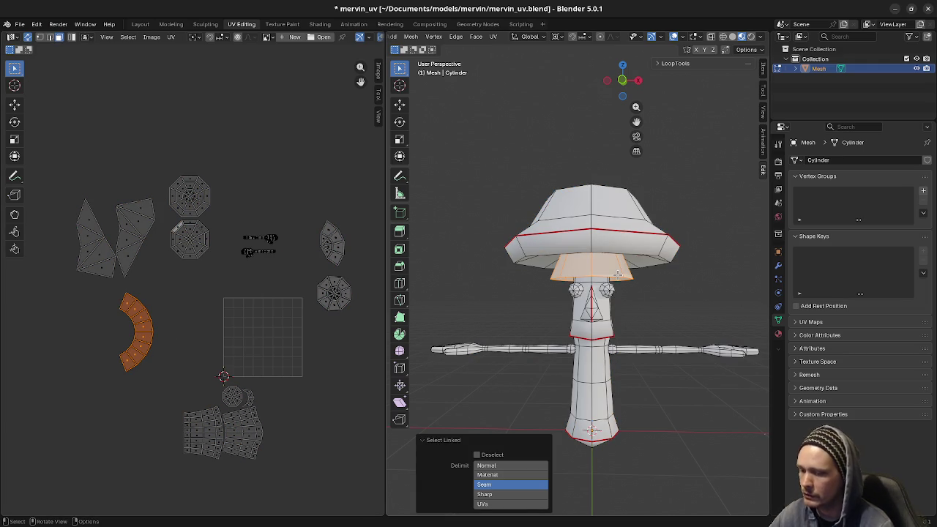
key("KP_1")
key("u")
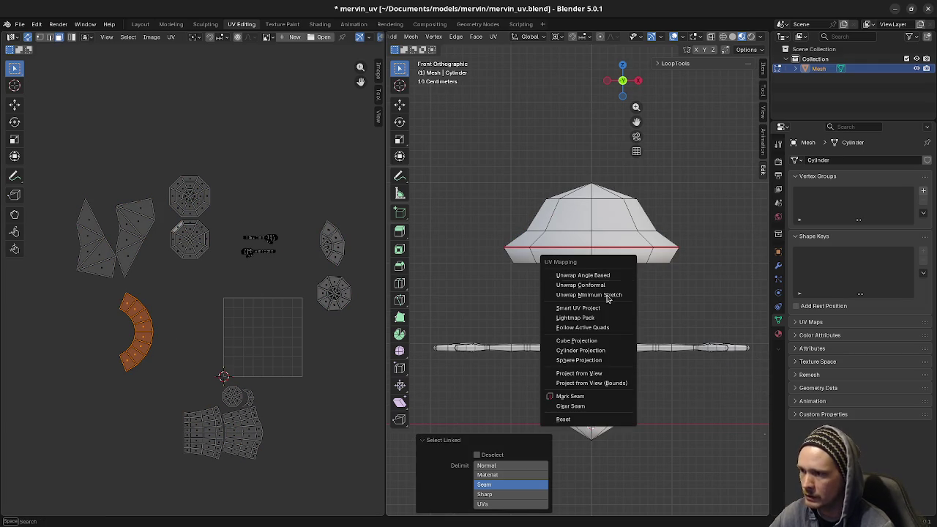
left_click(592, 353)
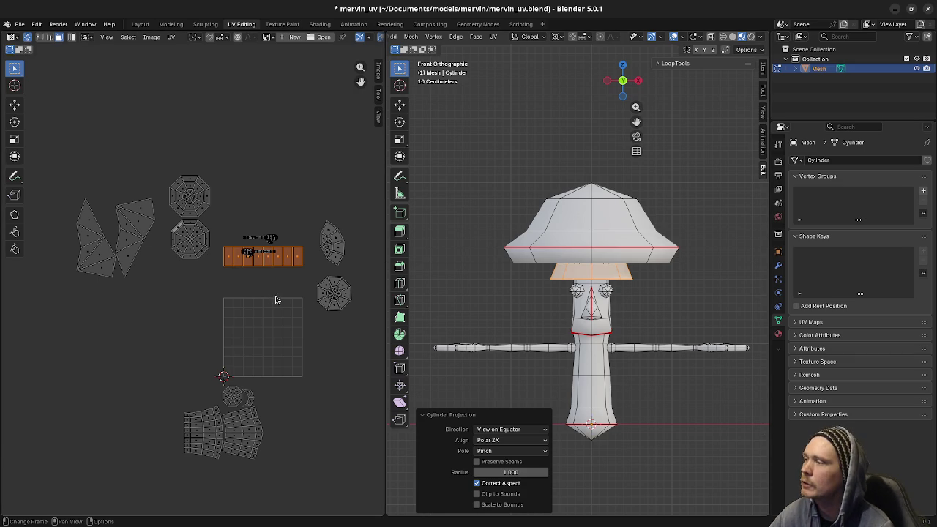
- Move the band strip onto the square's top, shrink it slightly, and adjust it vertically
left_click_drag(275, 268, 272, 315)
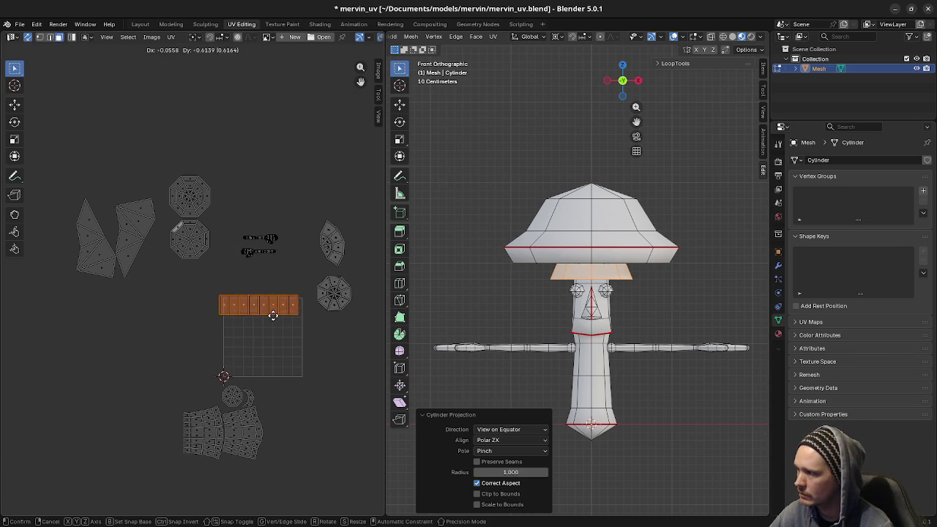
scroll(263, 351, "up", 4)
middle_click_drag(263, 351, 127, 310)
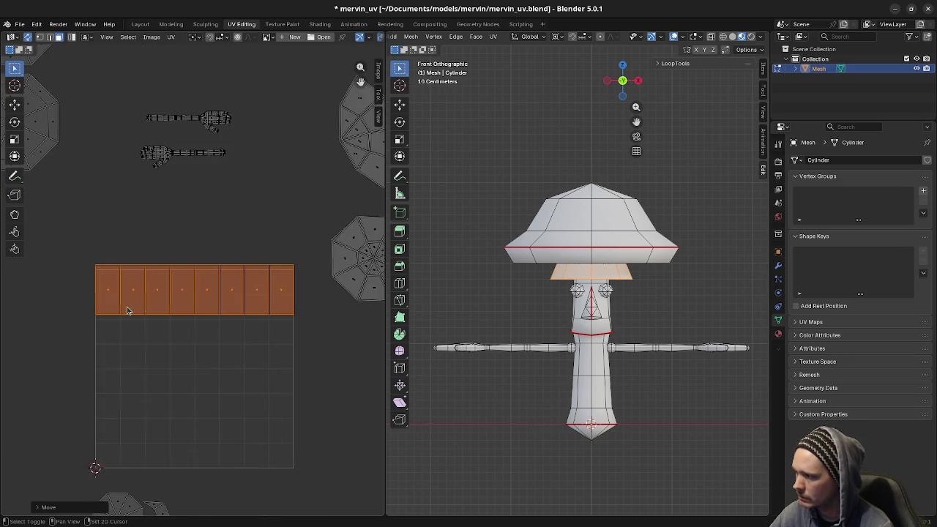
scroll(171, 328, "up", 2)
key("g")
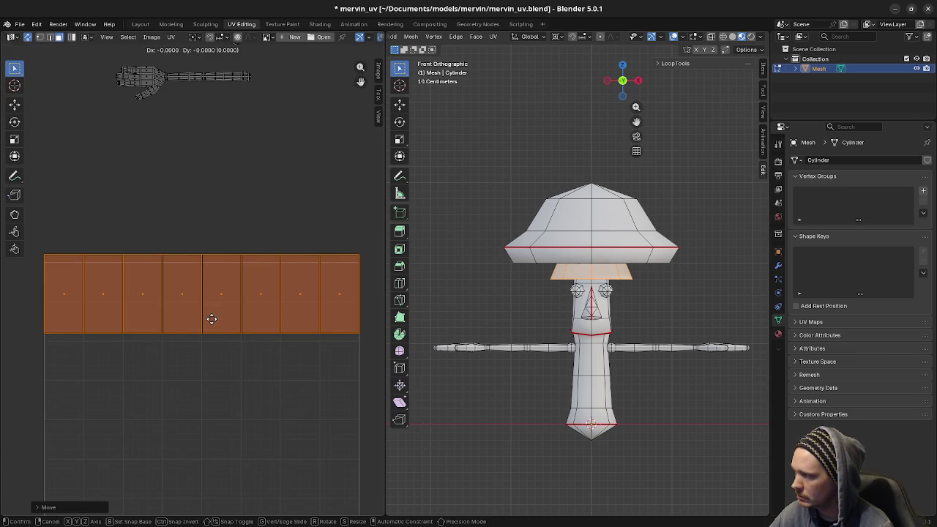
key("y")
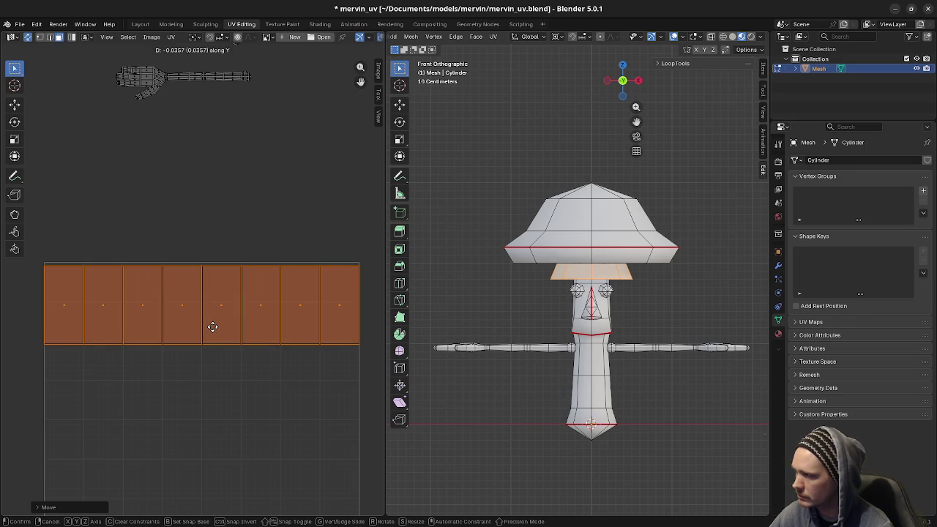
left_click(212, 326)
key("s")
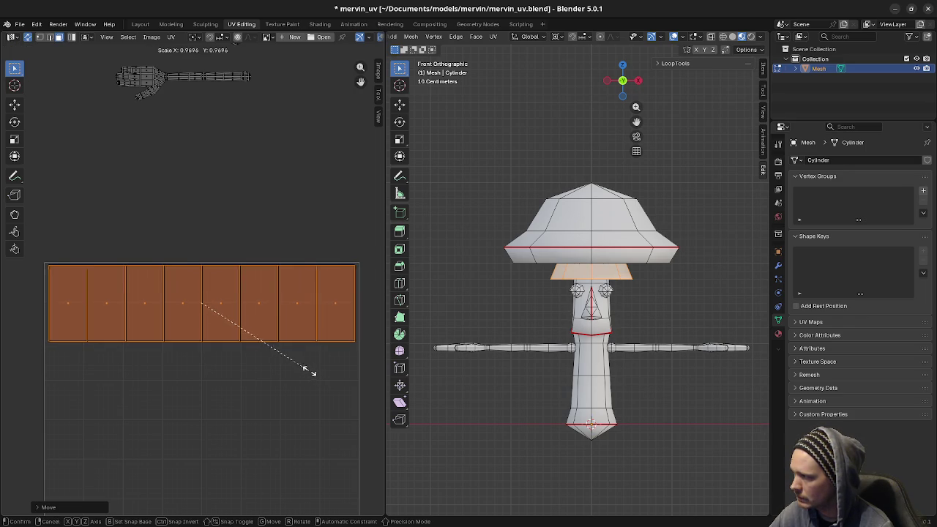
left_click(308, 372)
key("g")
key("y")
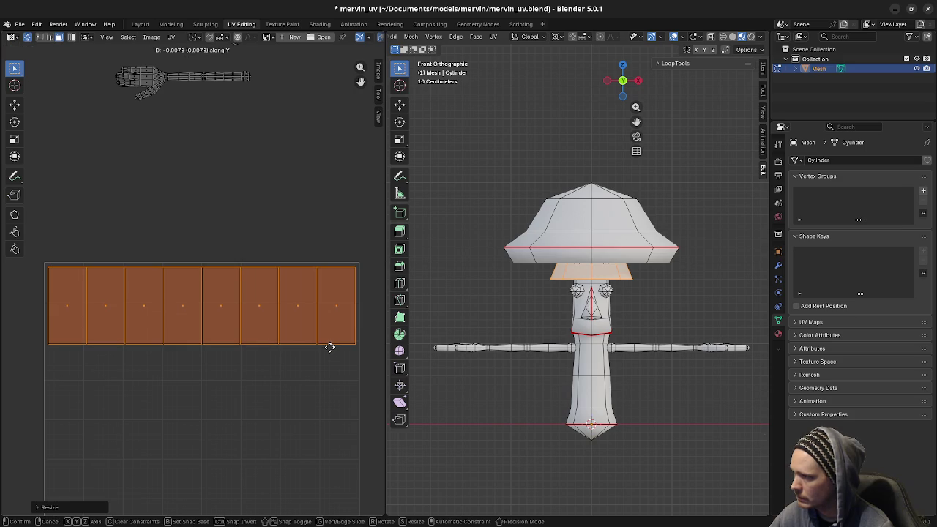
left_click(331, 349)
- Move the band strip down along Y to the bottom of the UV square
scroll(227, 360, "down", 3)
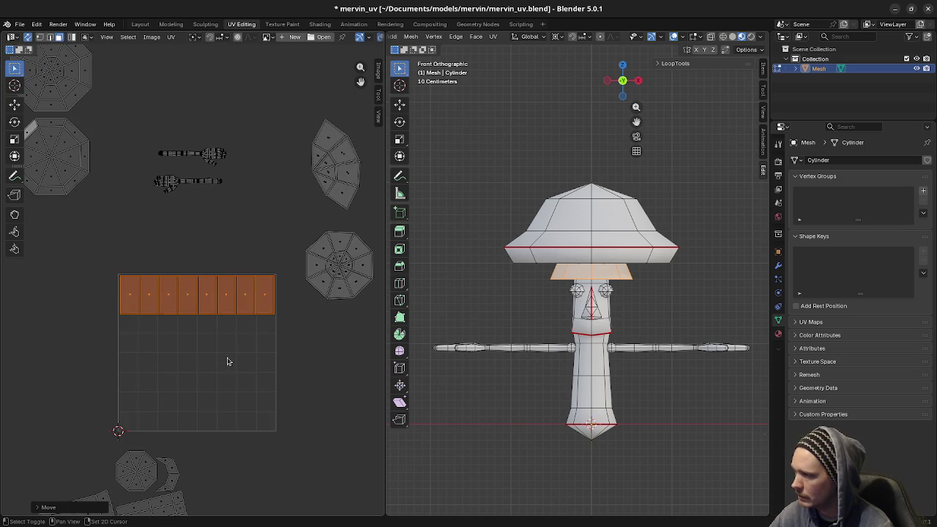
middle_click_drag(226, 359, 269, 308)
scroll(270, 307, "down", 1)
key("g")
key("y")
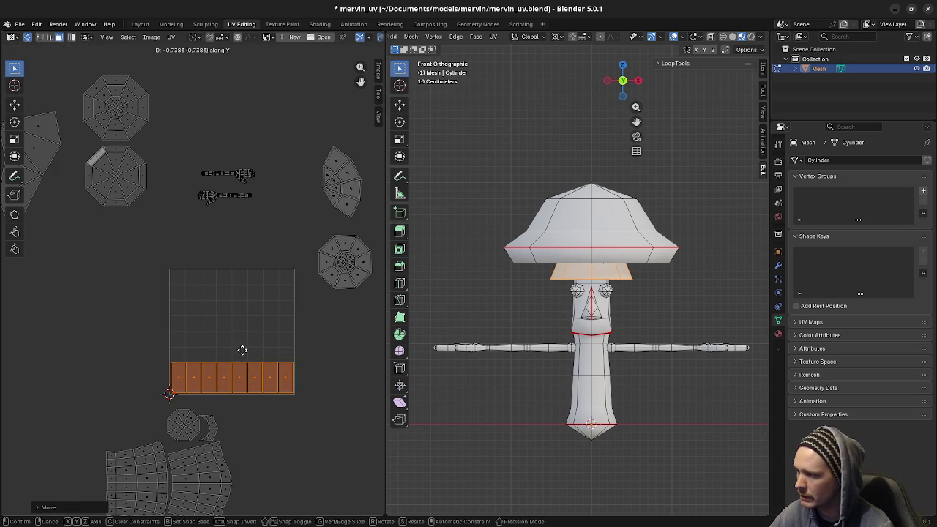
left_click(243, 349)
scroll(240, 404, "up", 2)
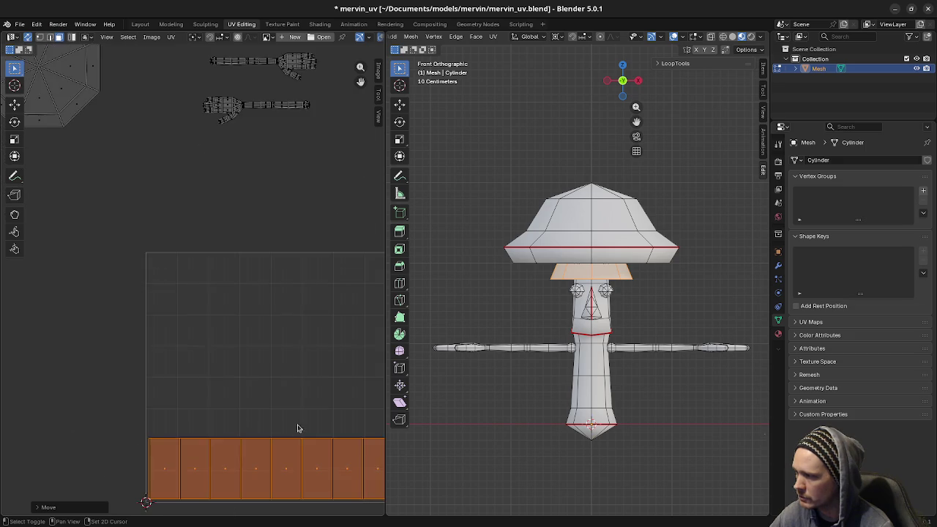
scroll(293, 417, "up", 1)
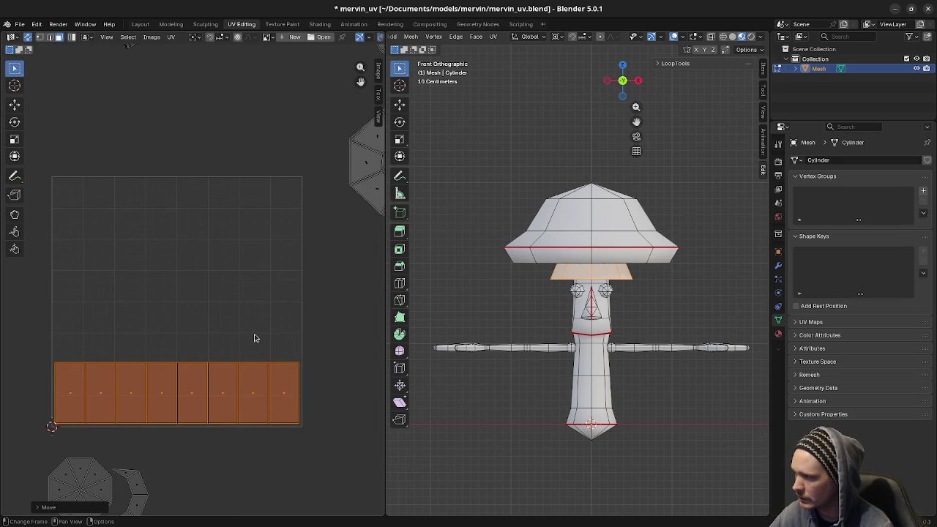
scroll(255, 322, "down", 2)
mouse_move(255, 303)
middle_mouse_down()
mouse_move(257, 339)
mouse_move(270, 342)
middle_mouse_up()
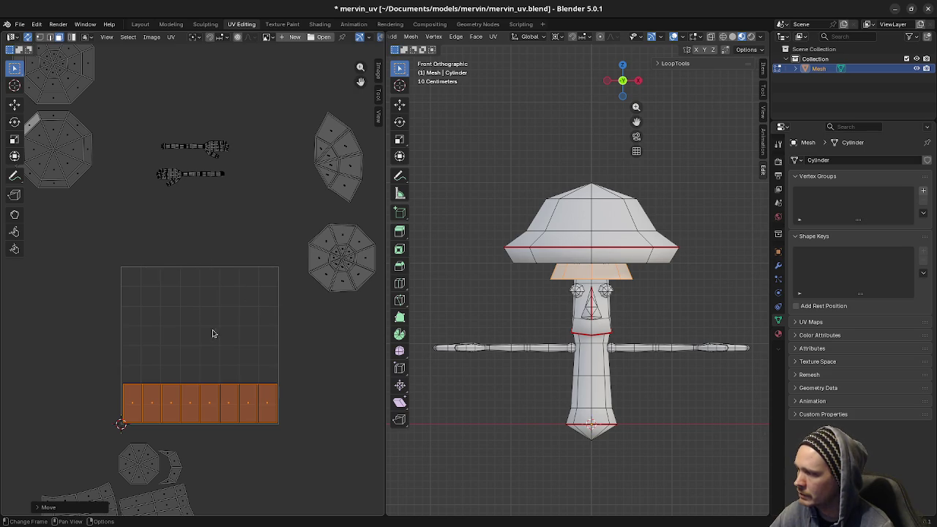
mouse_move(260, 297)
middle_mouse_down()
mouse_move(285, 262)
mouse_move(302, 199)
mouse_move(298, 207)
middle_mouse_up()
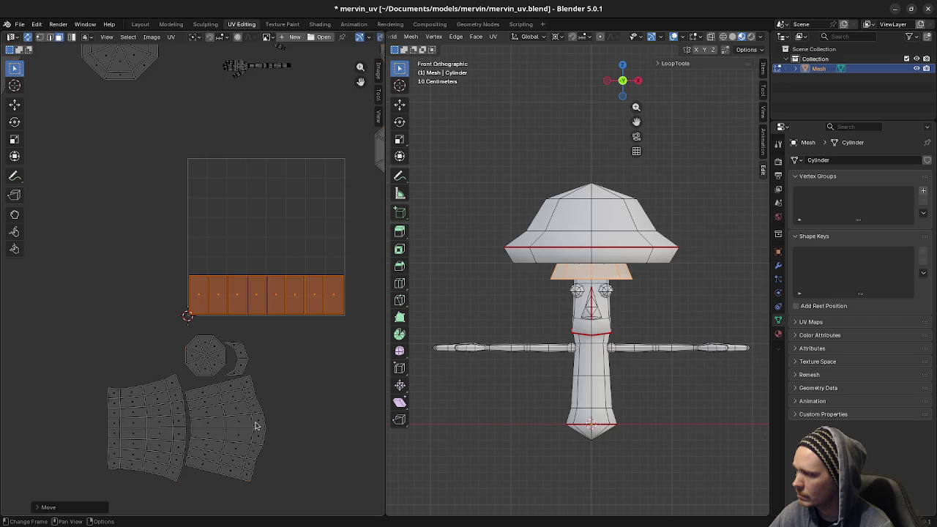
- Select the lower-body UV island and rotate it 90 degrees
key("alt+a")
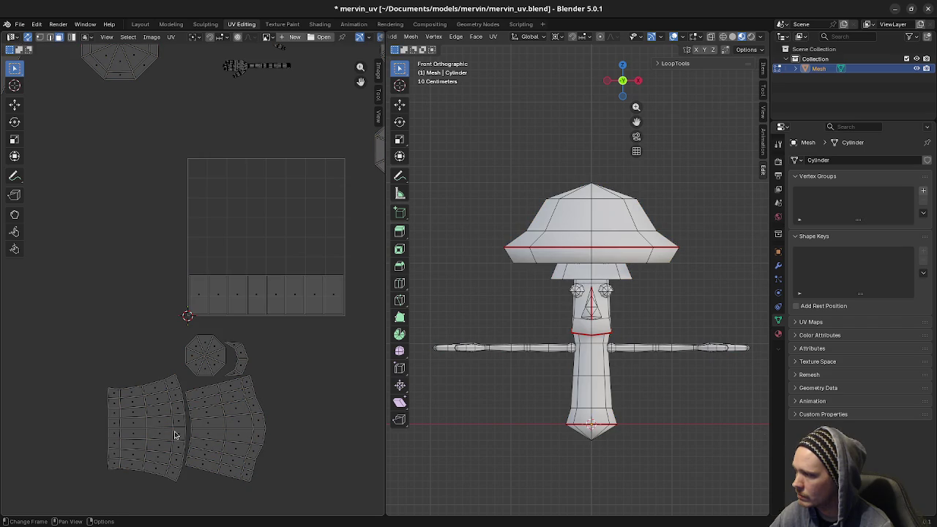
key("l")
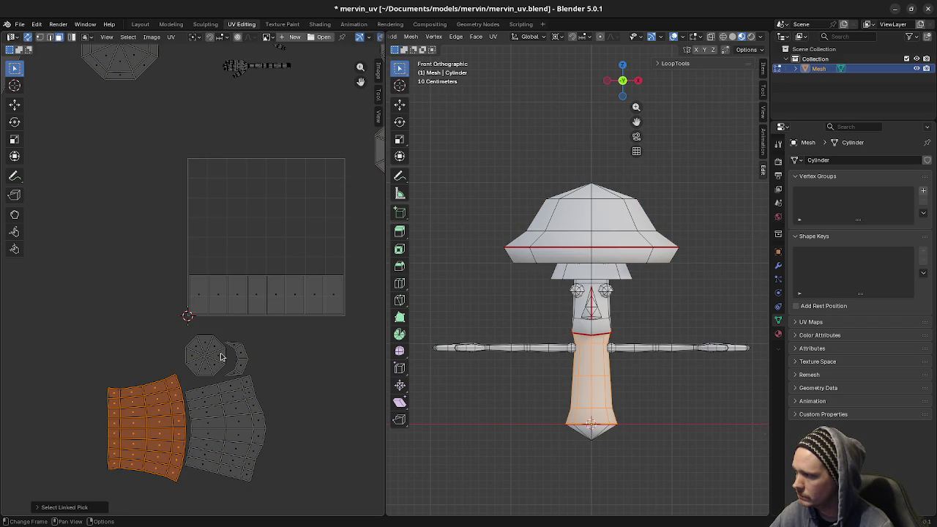
key("r")
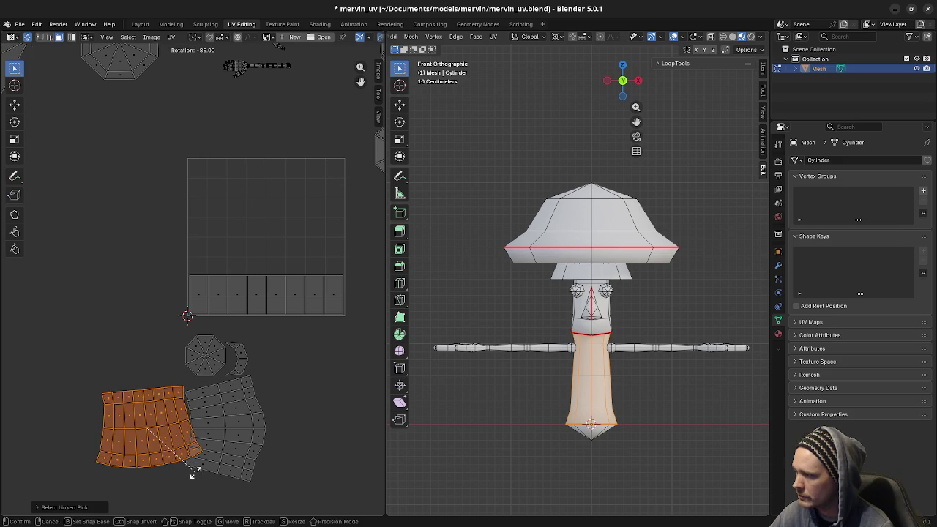
left_click(188, 475)
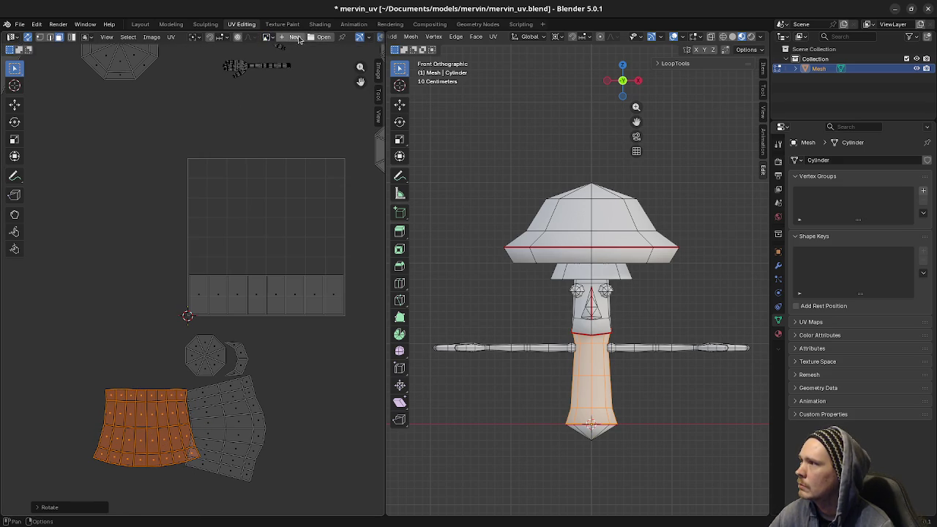
left_click(291, 38)
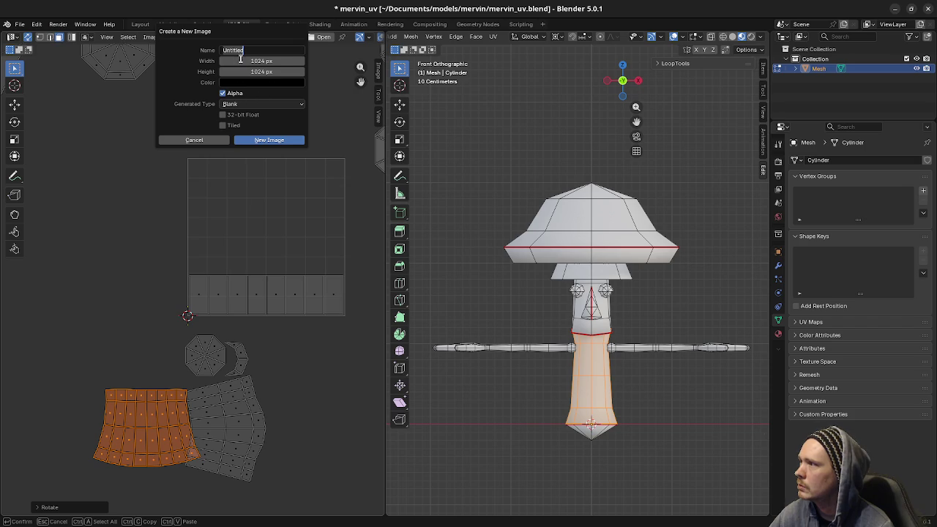
- Name the new image uv_grid and set its size to 512 × 512 px
type("uv_grid")
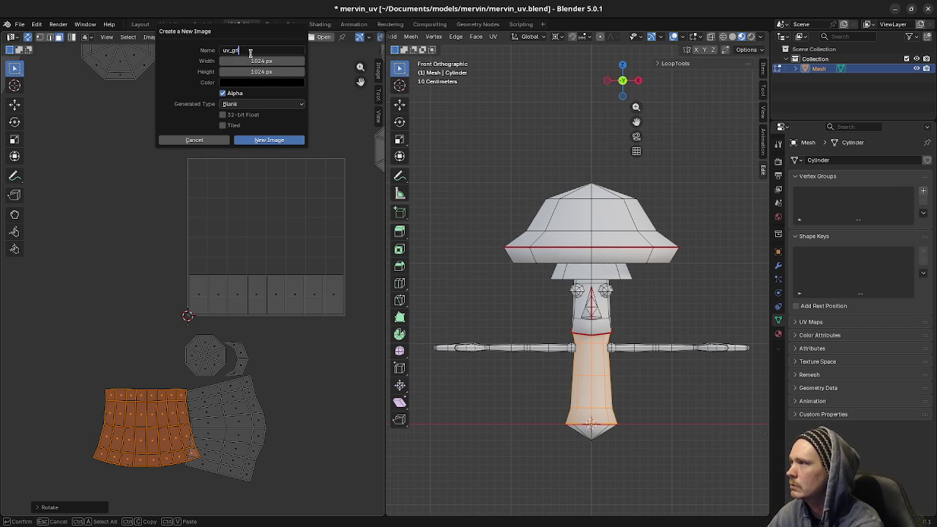
key("Return")
left_click(258, 60)
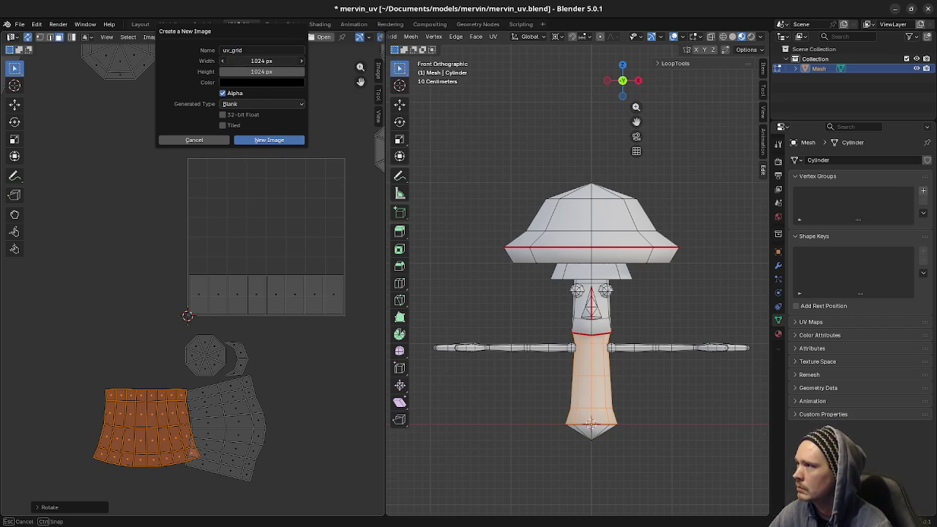
type("512")
key("Tab")
type("5")
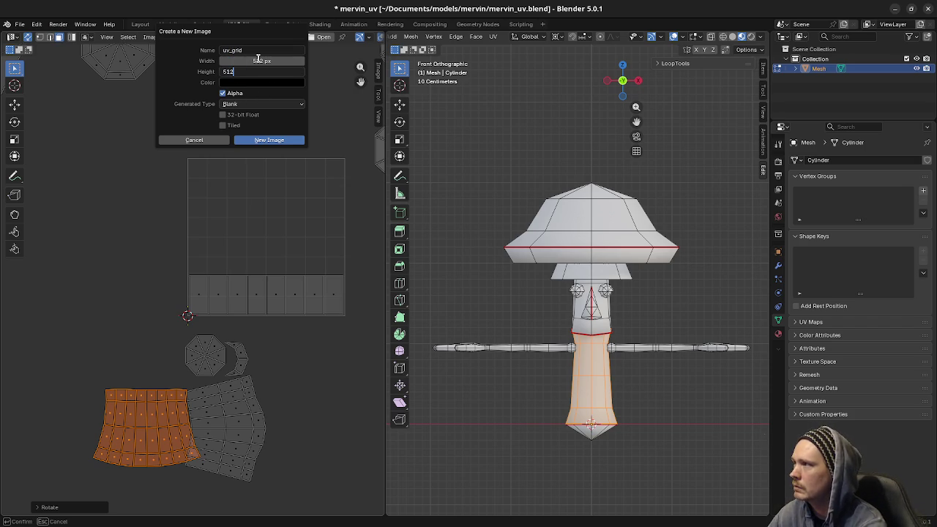
key("Return")
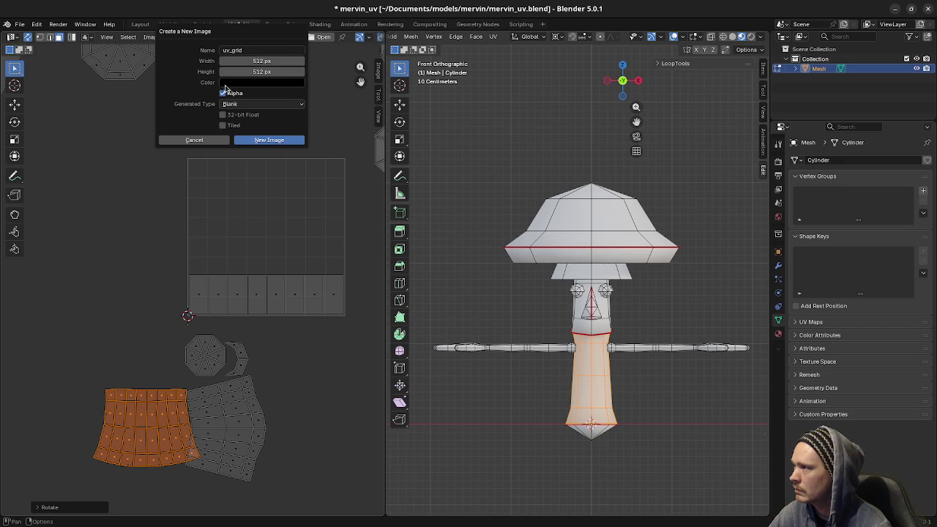
- Set the generated type to Color Grid, rename the image color_grid, and create it
left_click(230, 104)
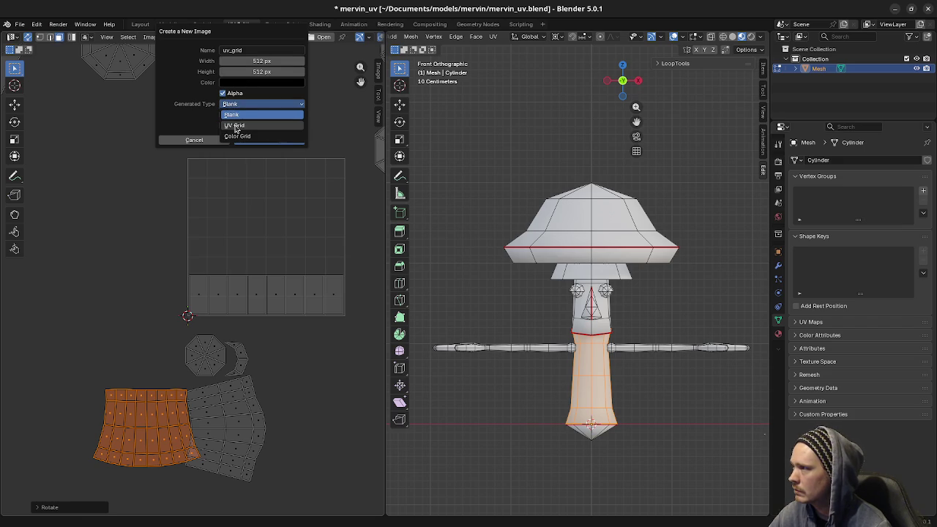
left_click(232, 123)
left_click(242, 104)
left_click(237, 134)
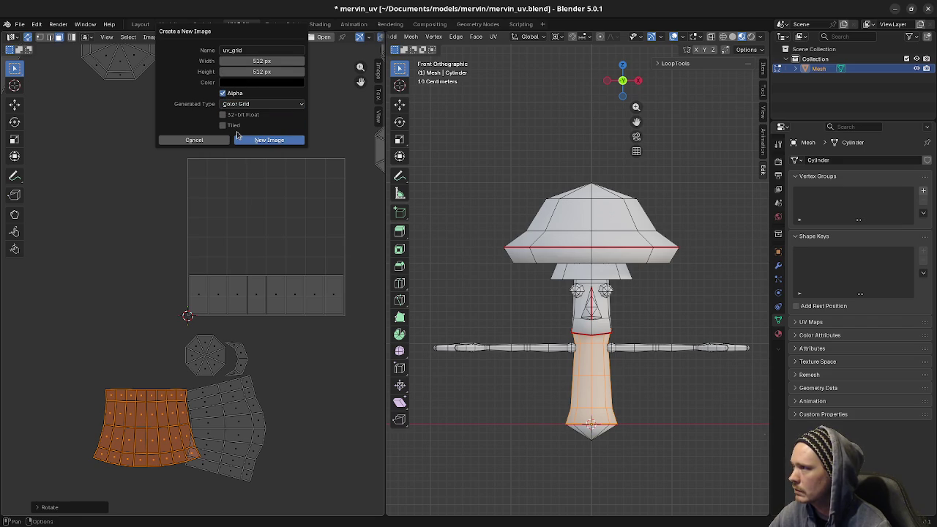
left_click(229, 50)
key("BackSpace")
key("BackSpace")
type("color")
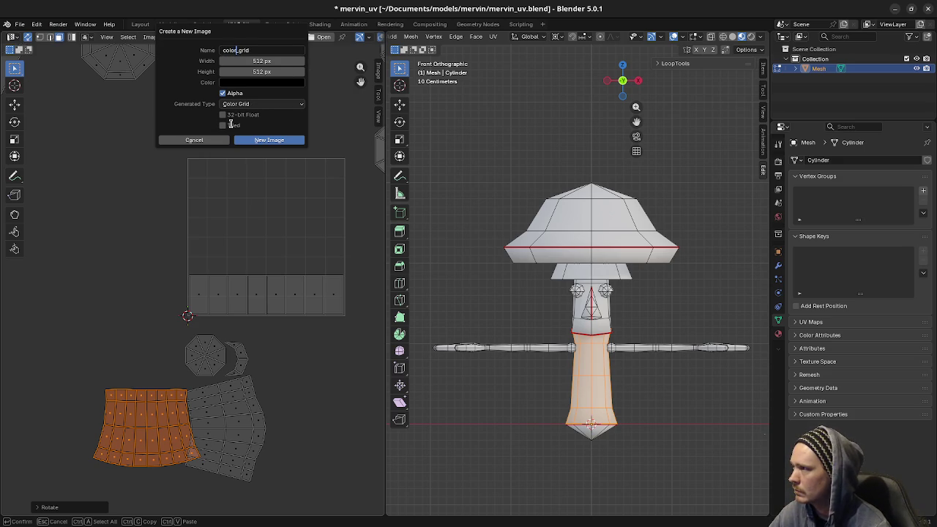
left_click(252, 142)
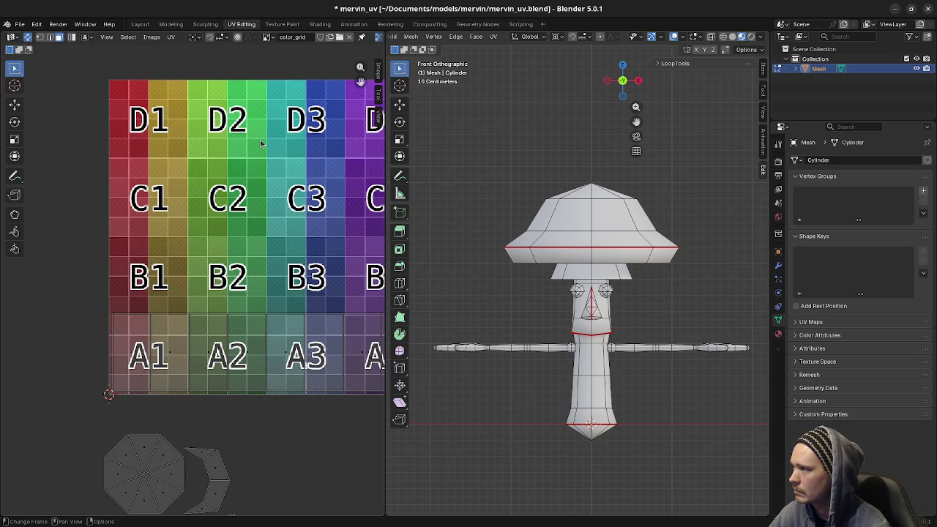
- Create a new material for the mesh in Material Properties
scroll(622, 320, "down", 2)
scroll(608, 326, "up", 2)
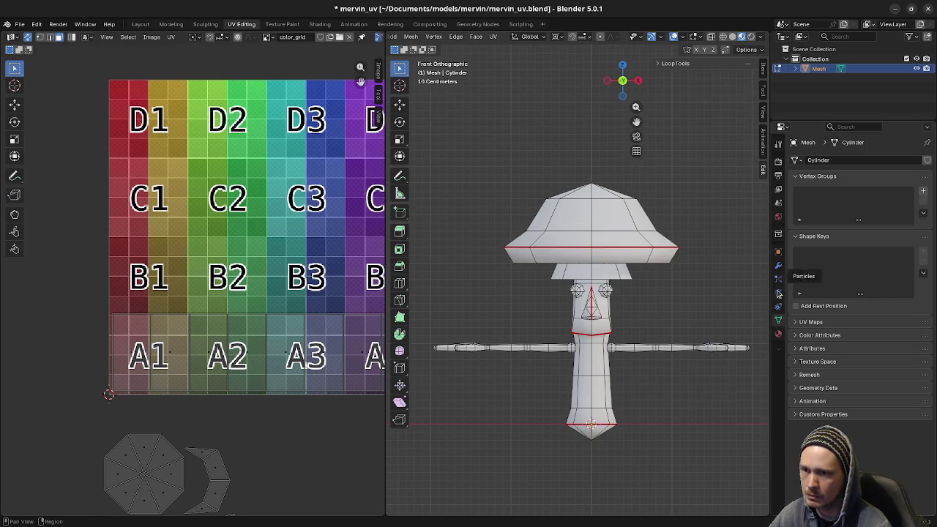
left_click(778, 334)
left_click(797, 202)
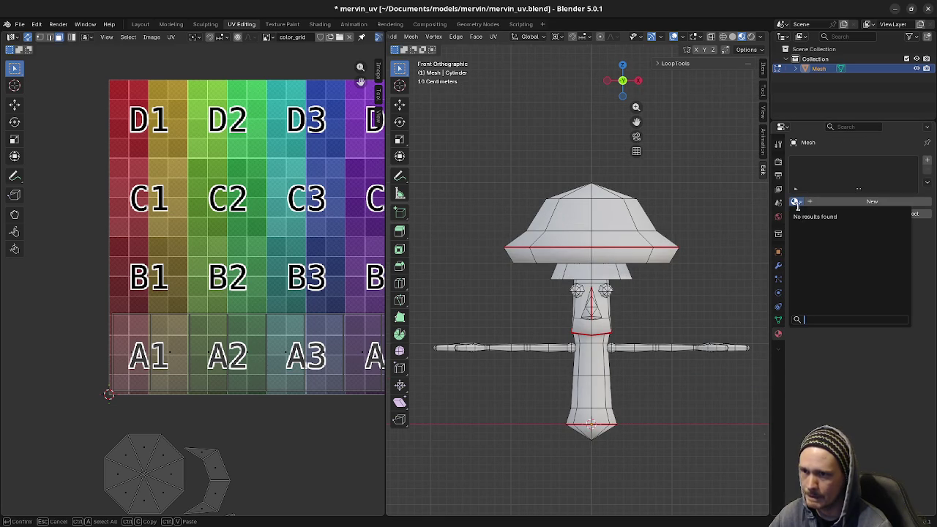
key("Return")
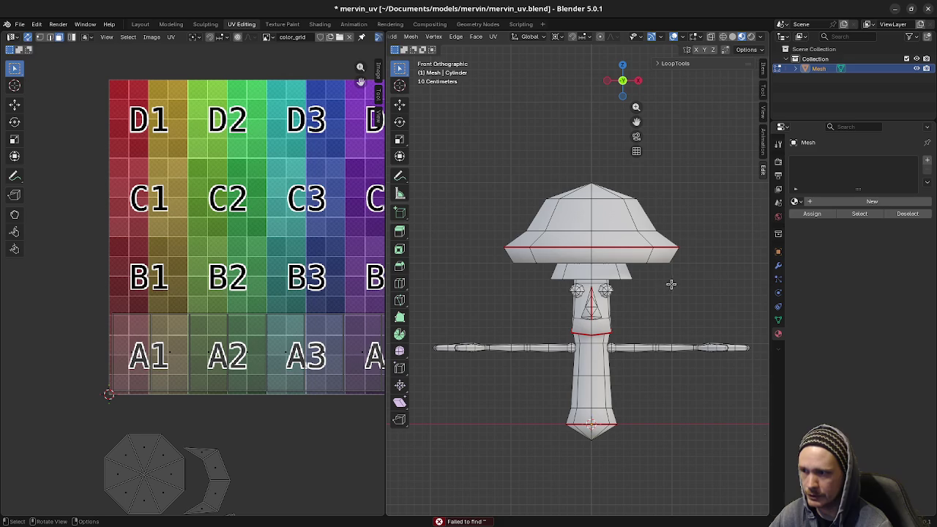
key("Tab")
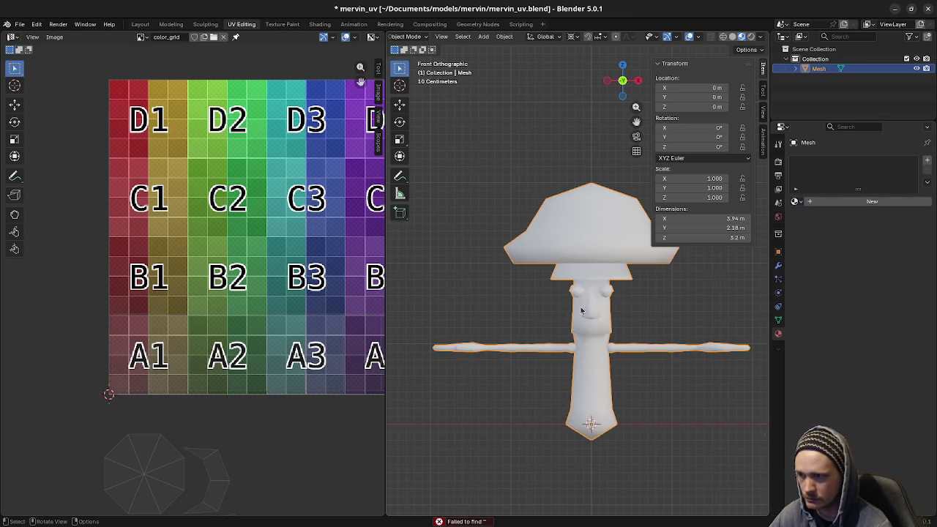
key("Tab")
left_click(797, 202)
left_click(841, 205)
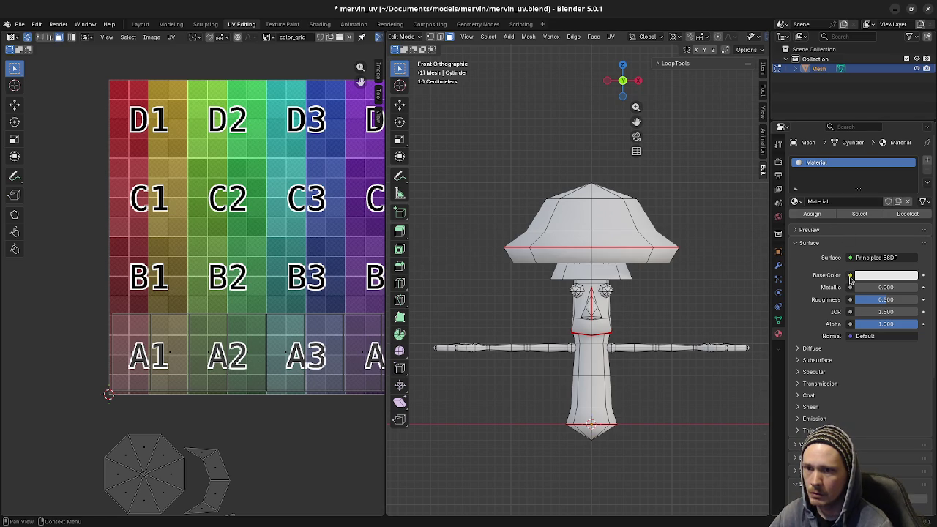
- Drive the material's Base Color with an Image Texture using the color_grid image
left_click(850, 277)
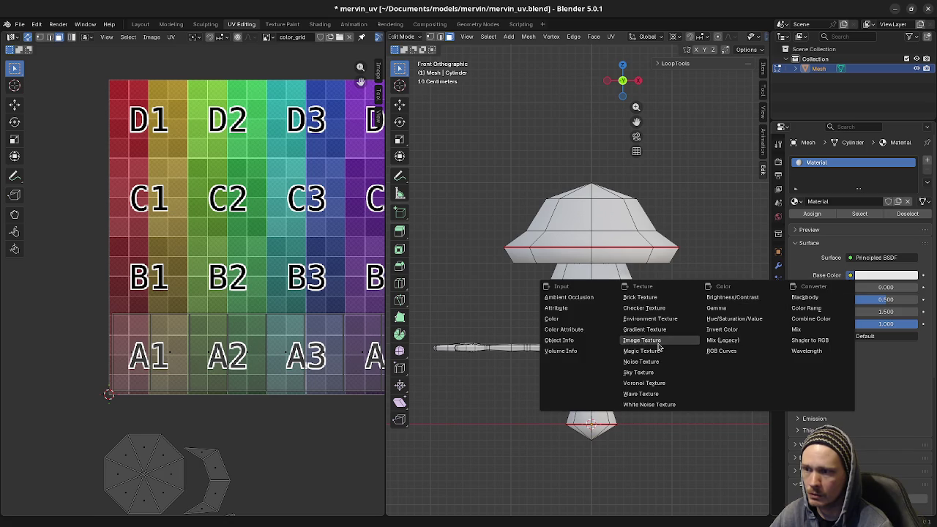
left_click(658, 341)
left_click(799, 288)
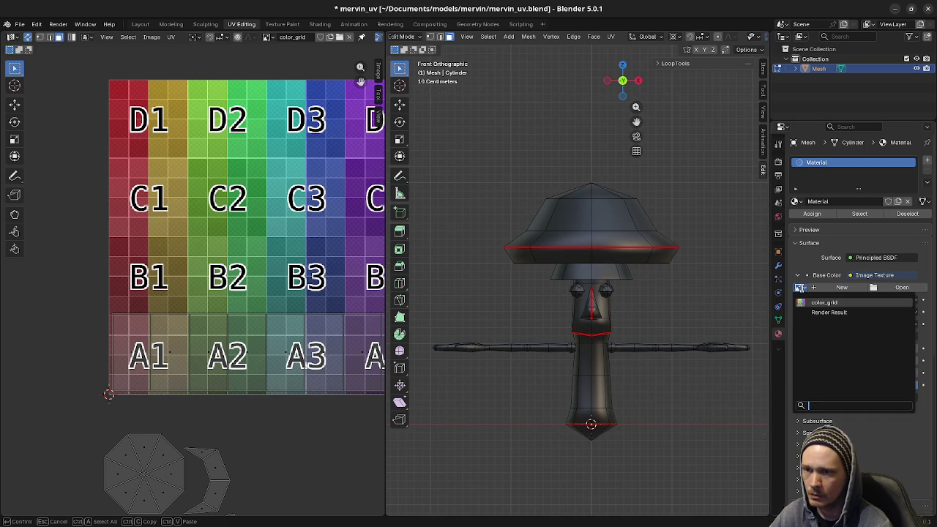
left_click(815, 303)
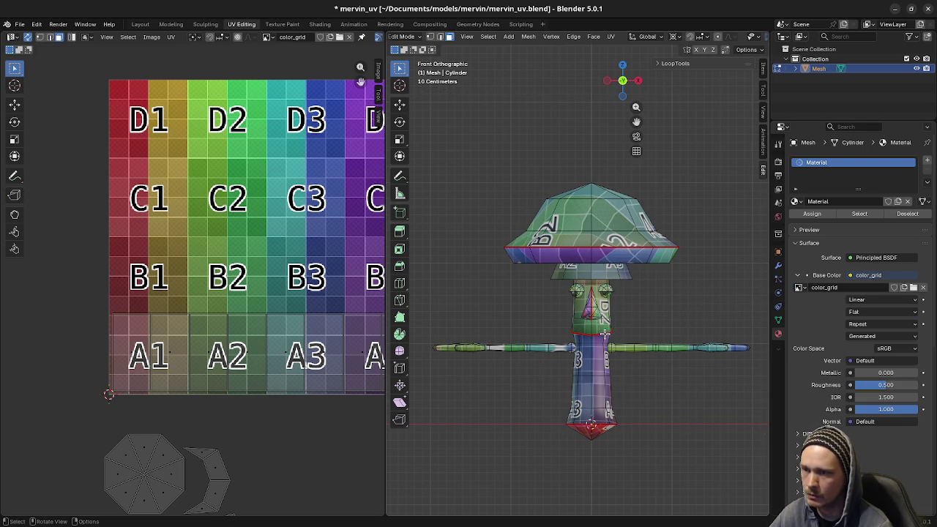
- Rename the material to ColorGridMat
scroll(611, 338, "up", 2)
middle_click_drag(644, 338, 628, 325, "shift")
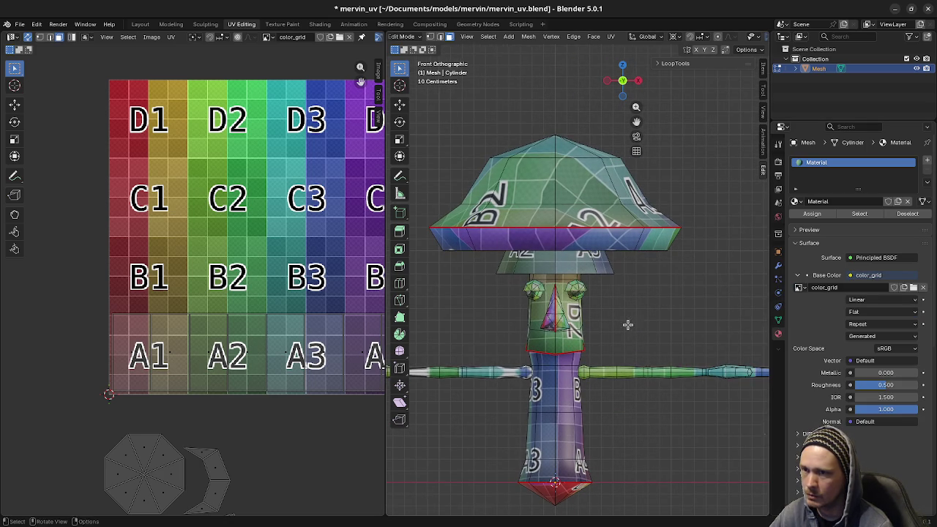
double_click(839, 202)
type("ColorGridMat")
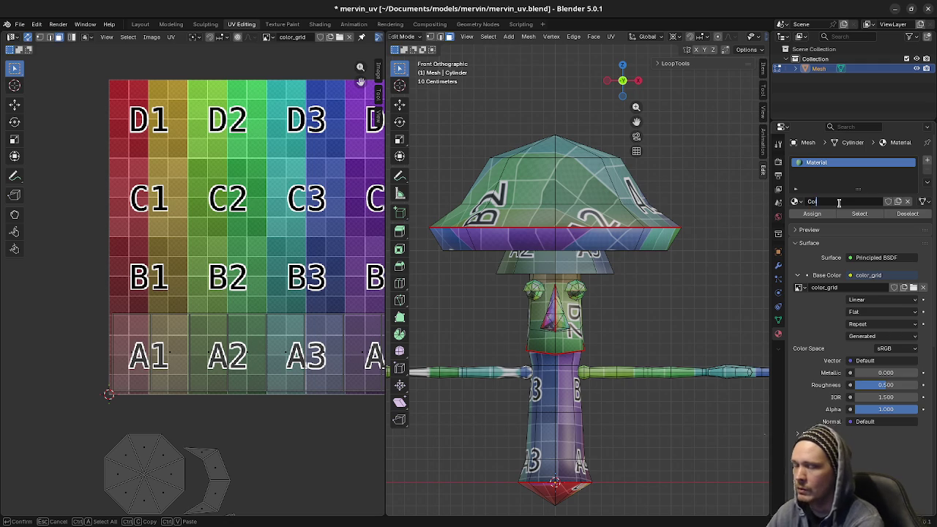
key("Return")
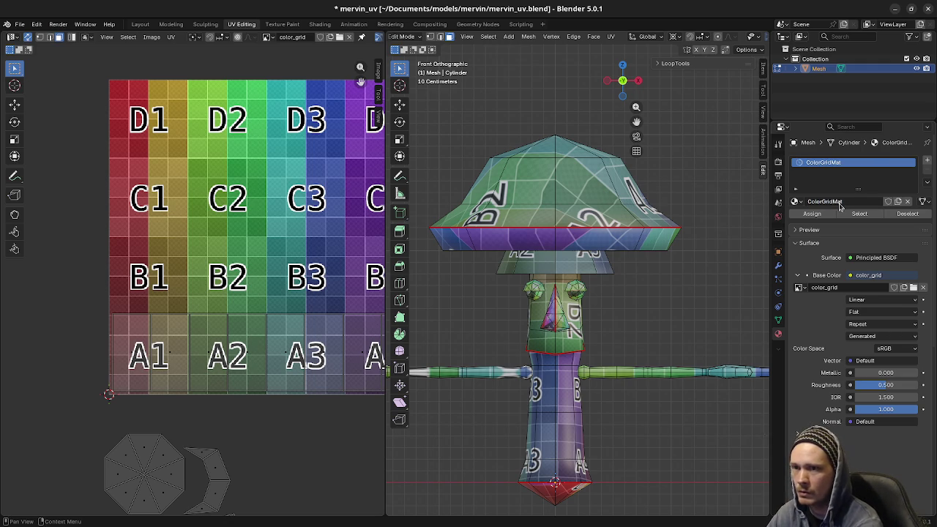